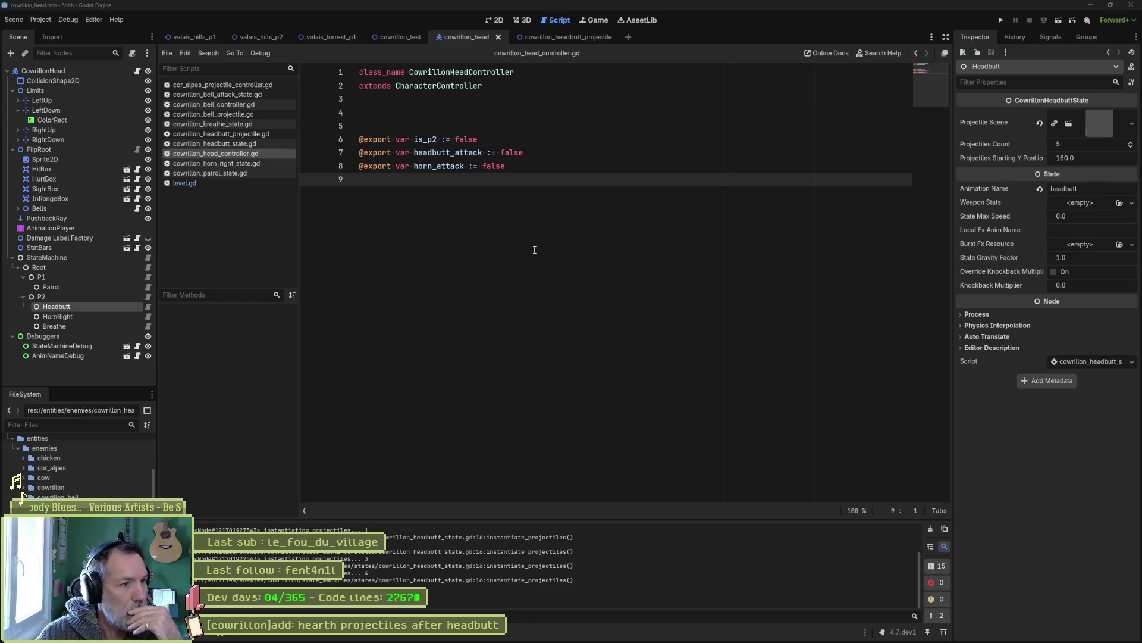
Step: Close cowrillon_head_controller.gd and level.gd and return to the 2D view of cowrillon_head
{"action": "key", "text": "ctrl+w"}
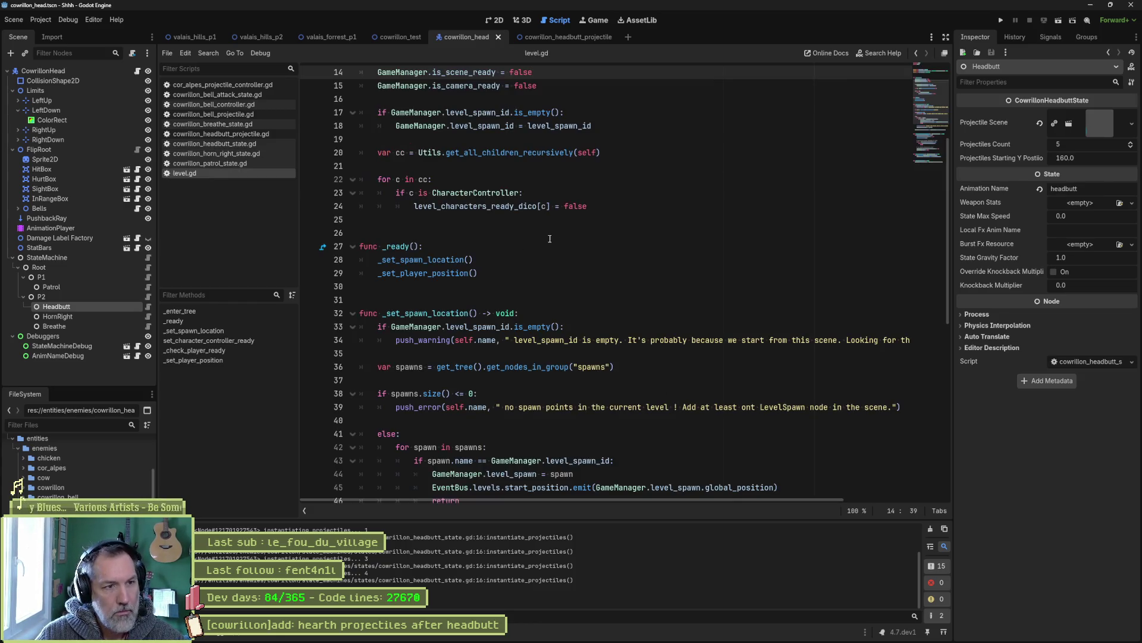
{"action": "key", "text": "ctrl+w"}
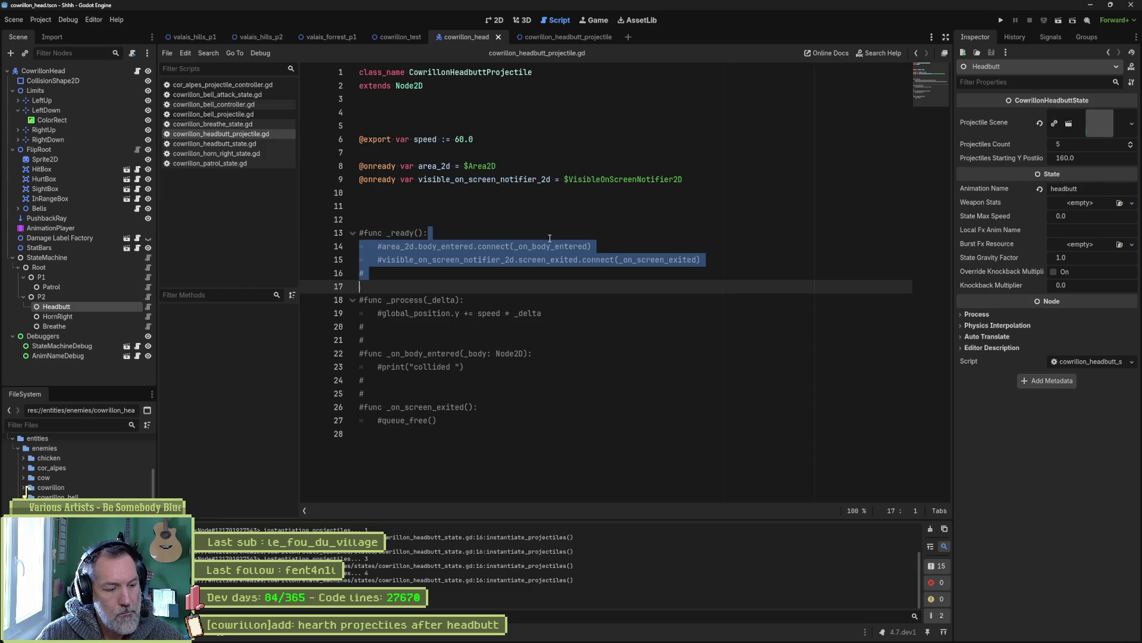
{"action": "left_click", "coordinate": [499, 24]}
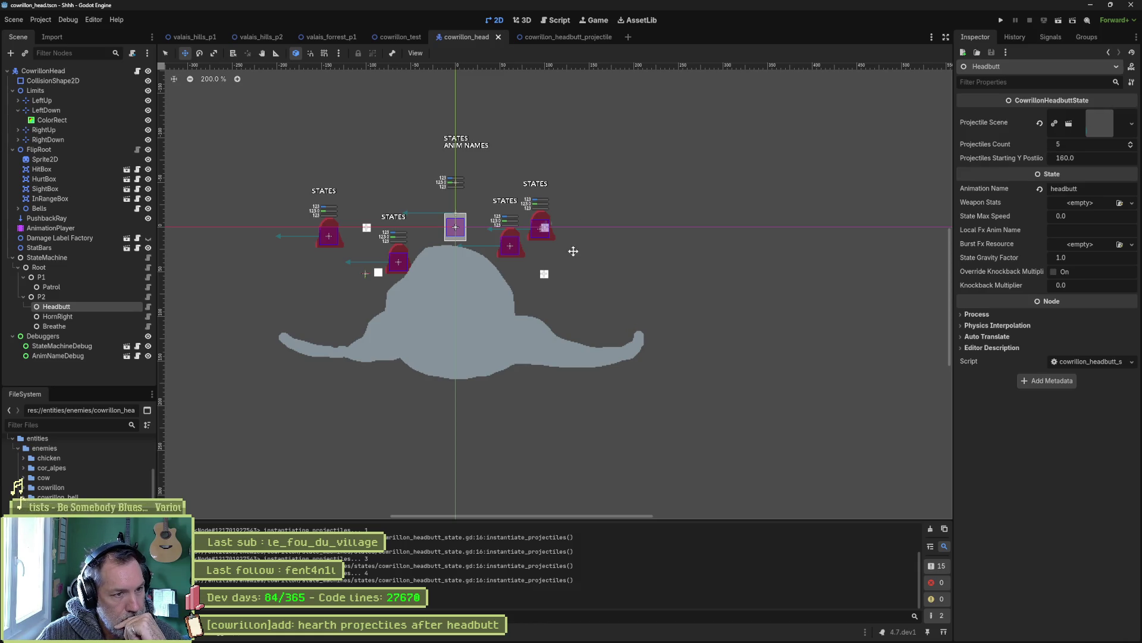
{"action": "left_click_drag", "start_coordinate": [628, 252], "coordinate": [696, 258]}
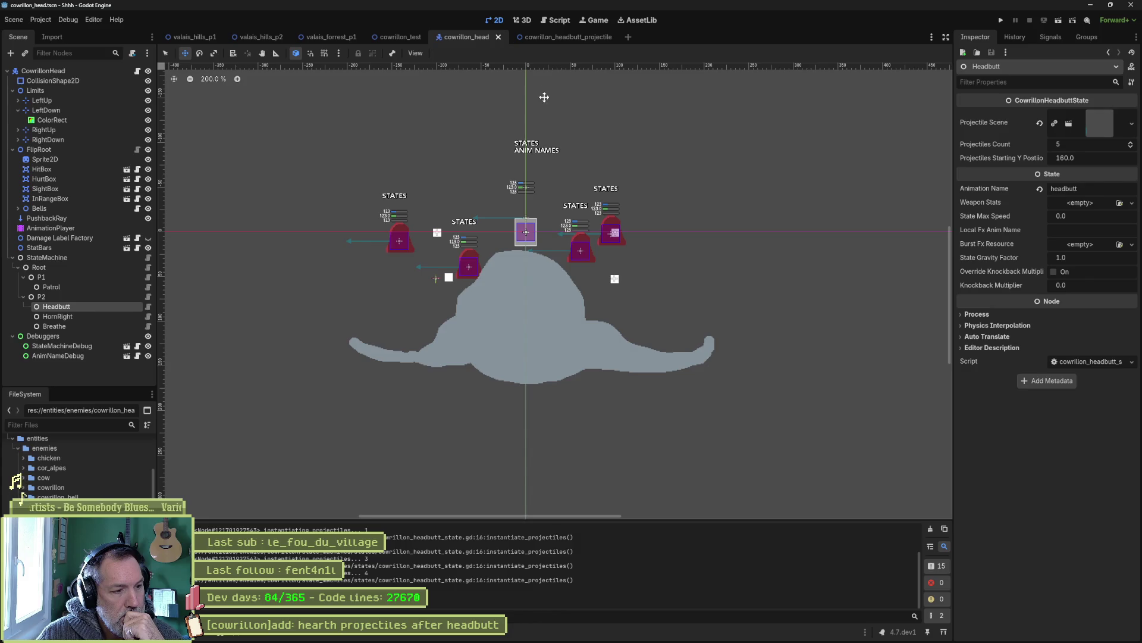
{"action": "mouse_move", "coordinate": [196, 640]}
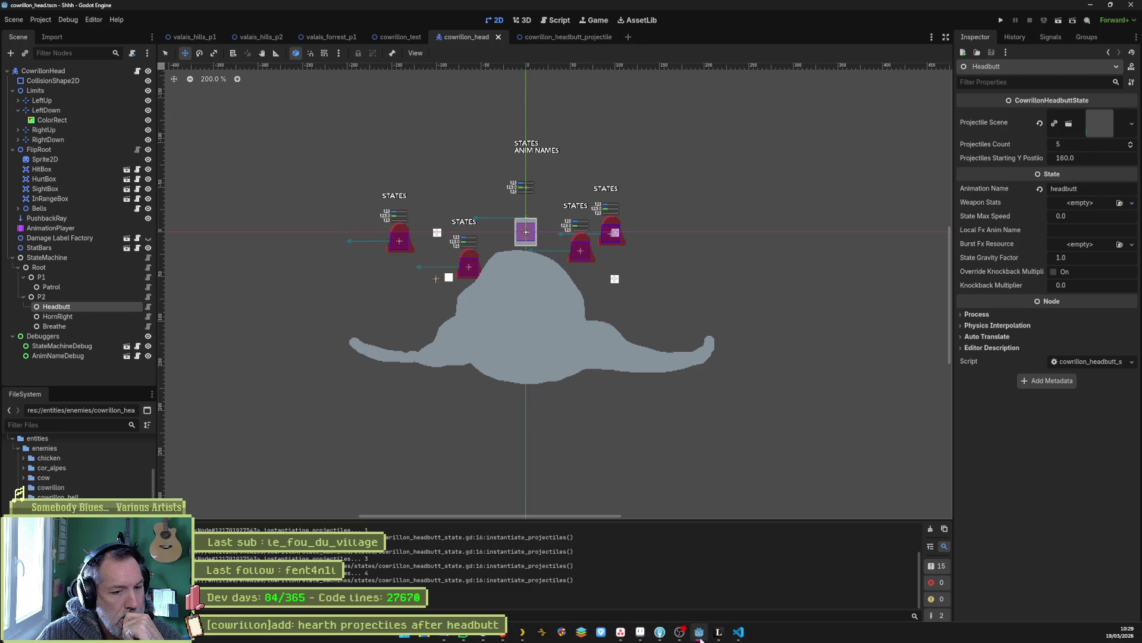
Step: Bring up Leonardo, zoom out, and draw the red head shape as a line with a U below
{"action": "left_click", "coordinate": [719, 632]}
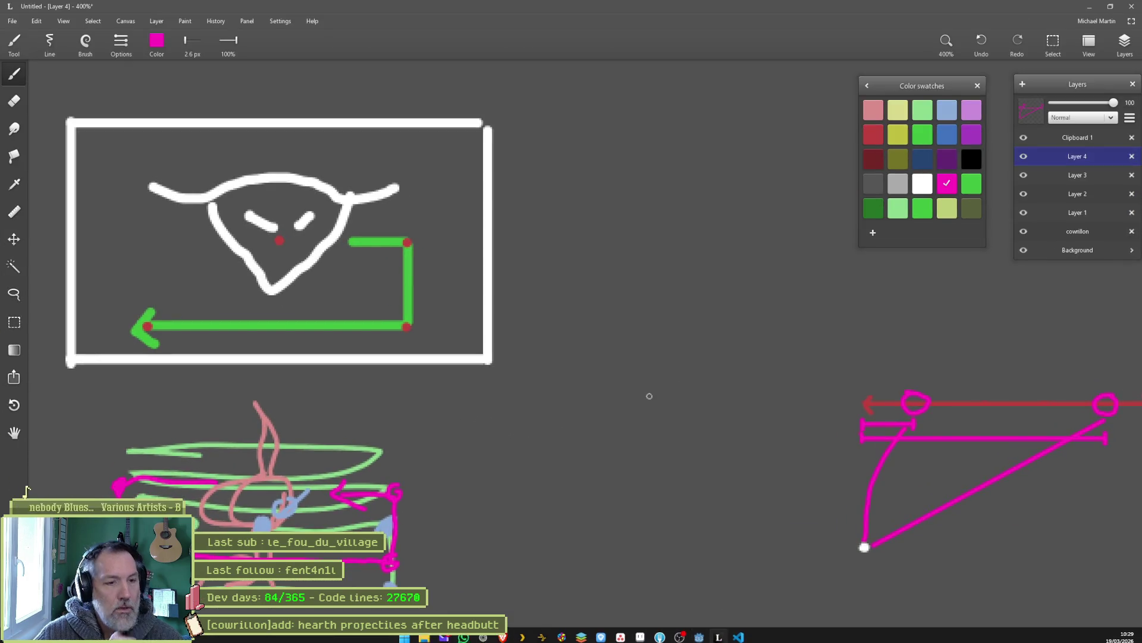
{"action": "left_click_drag", "start_coordinate": [714, 342], "coordinate": [633, 256]}
{"action": "scroll", "coordinate": [633, 256], "scroll_direction": "down", "scroll_amount": 3}
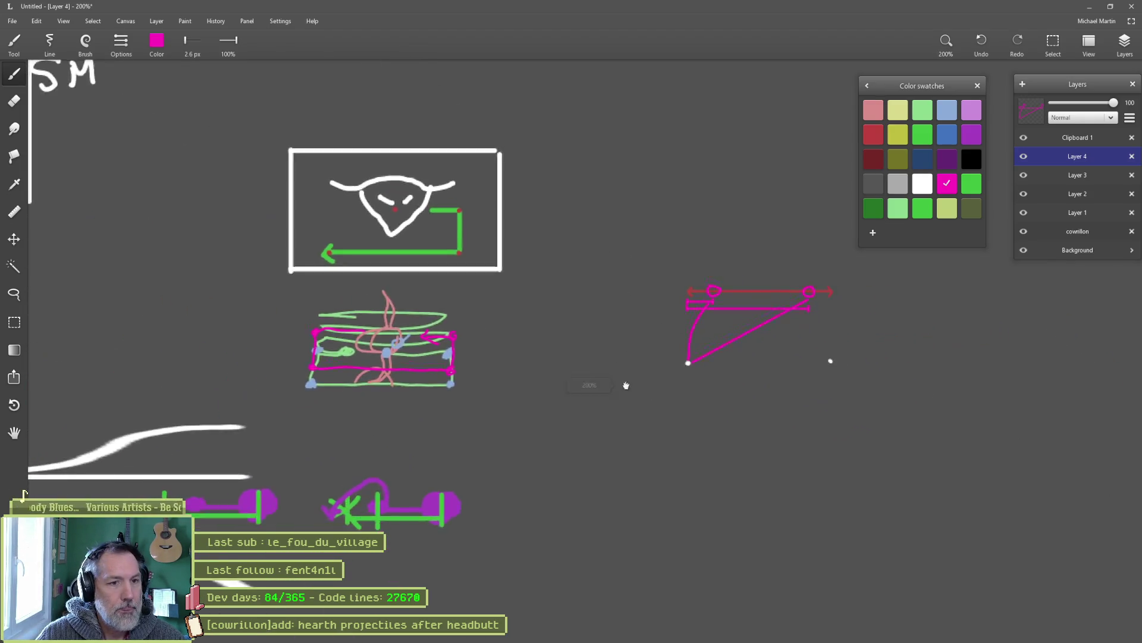
{"action": "scroll", "coordinate": [668, 234], "scroll_direction": "down", "scroll_amount": 5}
{"action": "scroll", "coordinate": [595, 234], "scroll_direction": "right", "scroll_amount": 5}
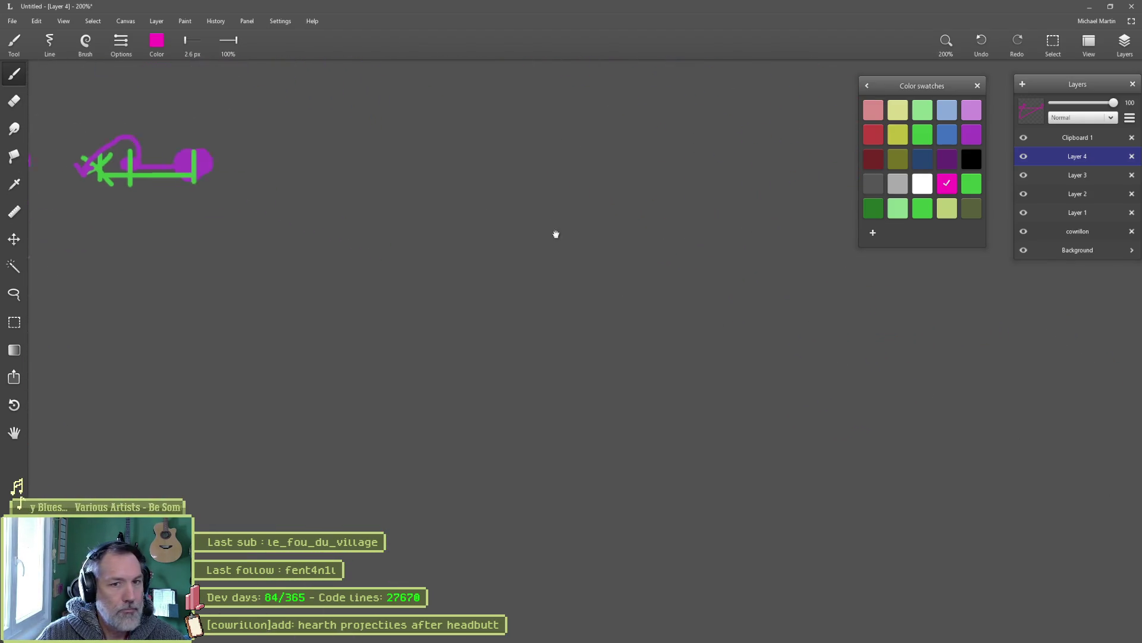
{"action": "left_click", "coordinate": [922, 184]}
{"action": "left_click", "coordinate": [946, 183]}
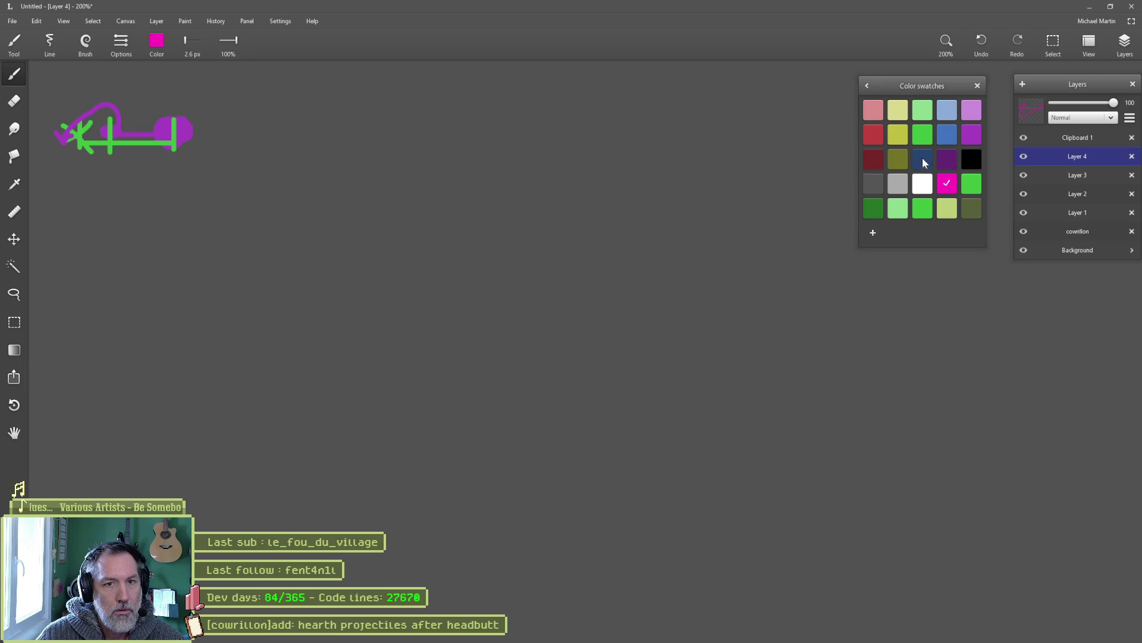
{"action": "left_click", "coordinate": [874, 137]}
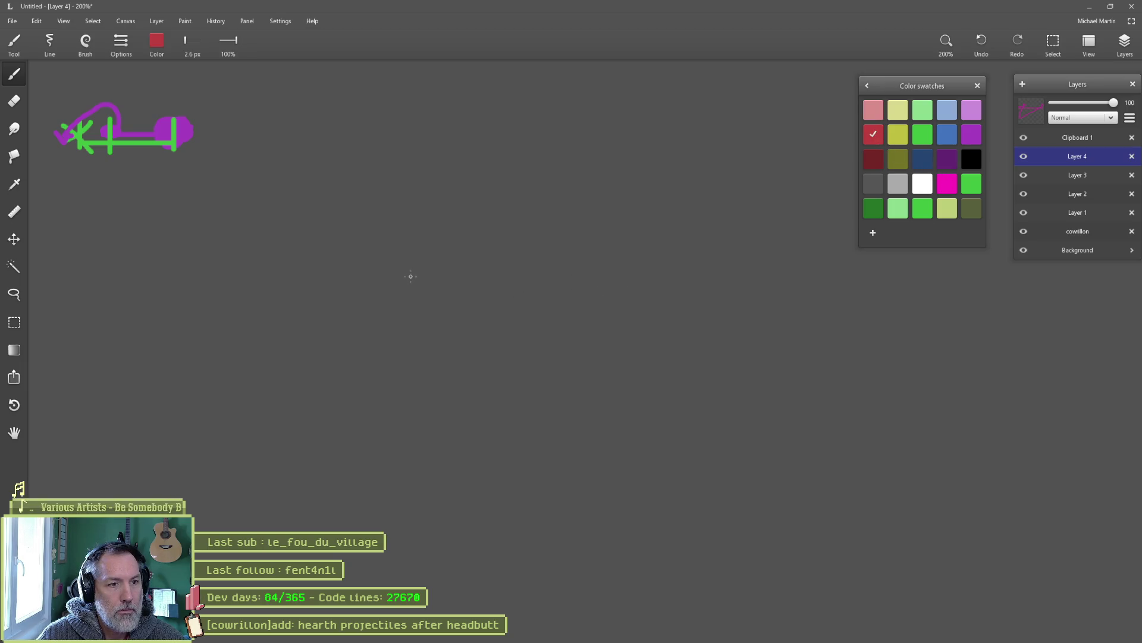
{"action": "left_click_drag", "start_coordinate": [617, 281], "coordinate": [684, 278]}
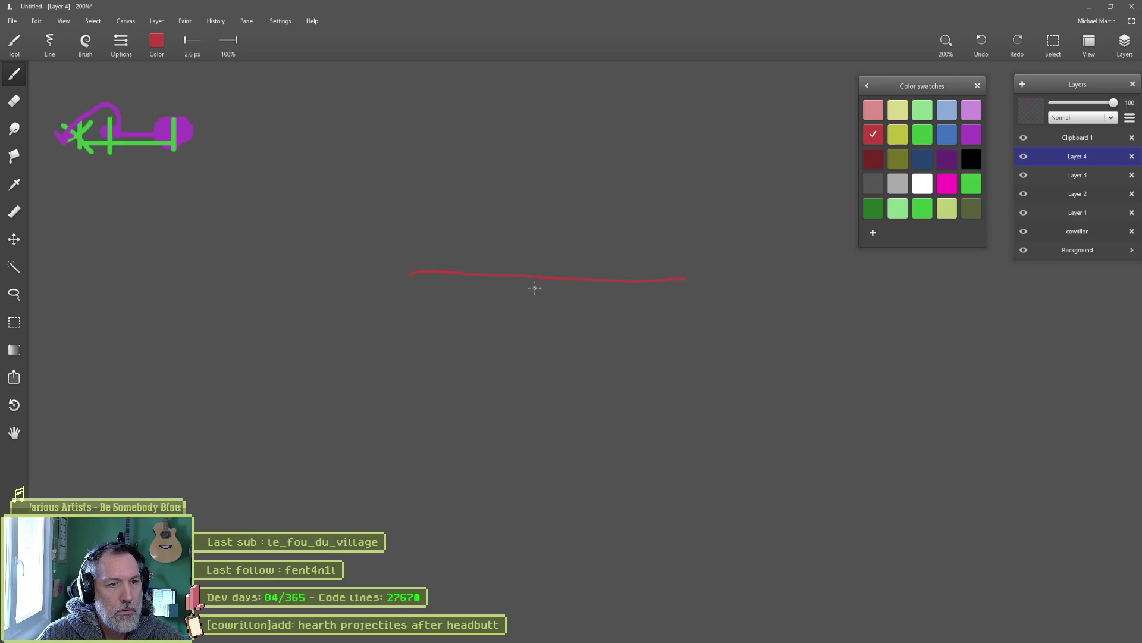
{"action": "mouse_move", "coordinate": [496, 276]}
{"action": "left_mouse_down"}
{"action": "mouse_move", "coordinate": [500, 316]}
{"action": "mouse_move", "coordinate": [569, 306]}
{"action": "mouse_move", "coordinate": [570, 279]}
{"action": "left_mouse_up"}
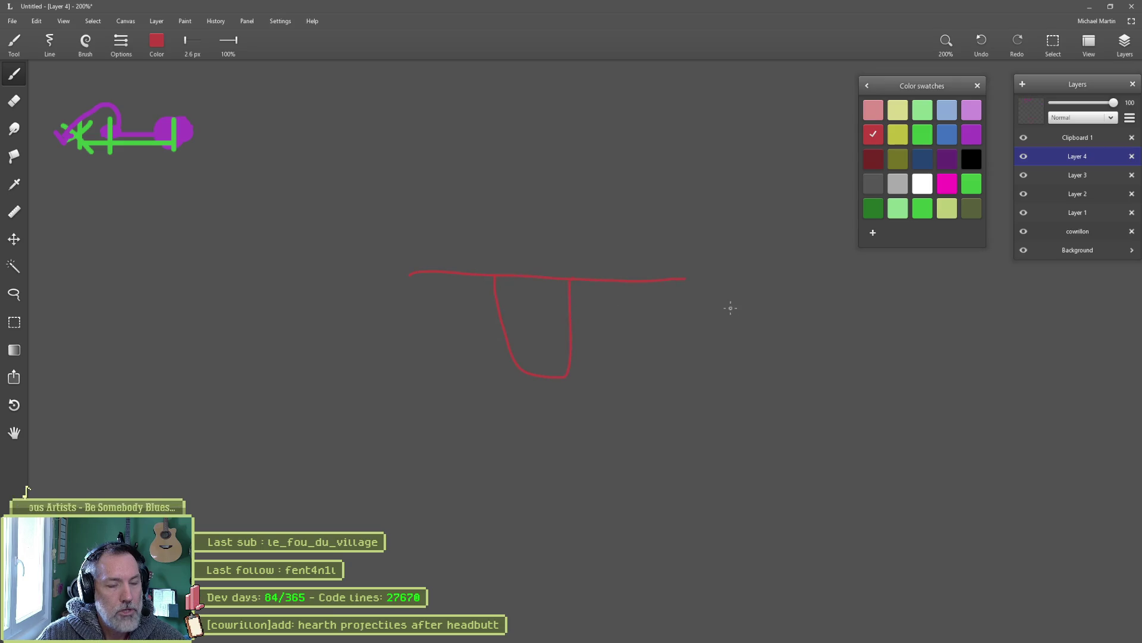
Step: Draw a white horizontal floor line with a small yellow marker on it
{"action": "left_click", "coordinate": [922, 183]}
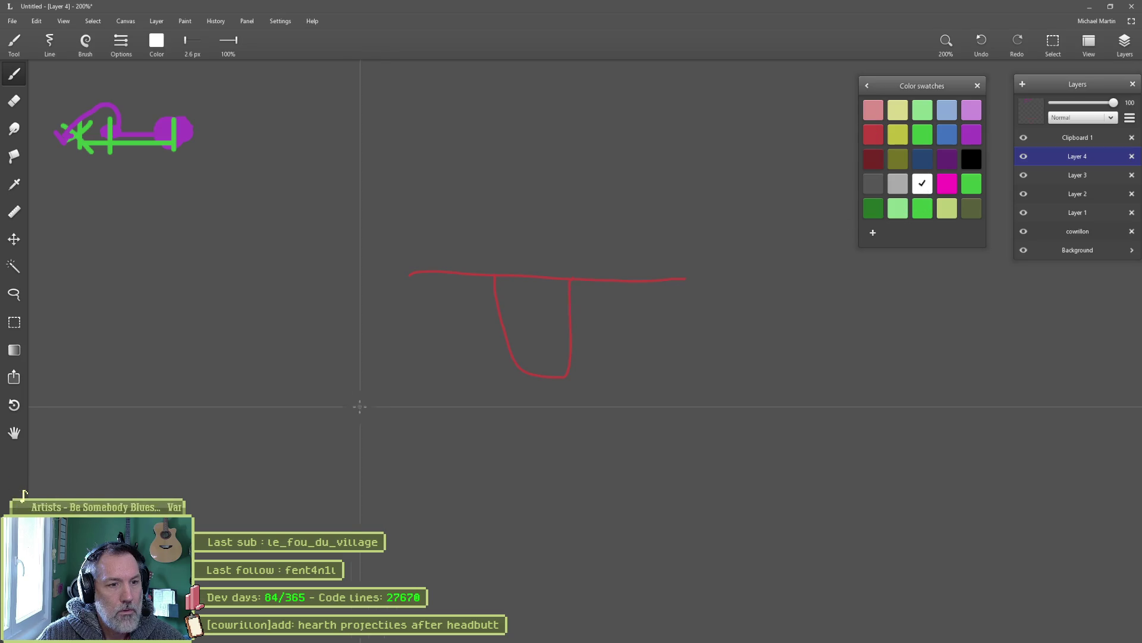
{"action": "left_click_drag", "start_coordinate": [348, 405], "coordinate": [787, 405]}
{"action": "left_click", "coordinate": [897, 135]}
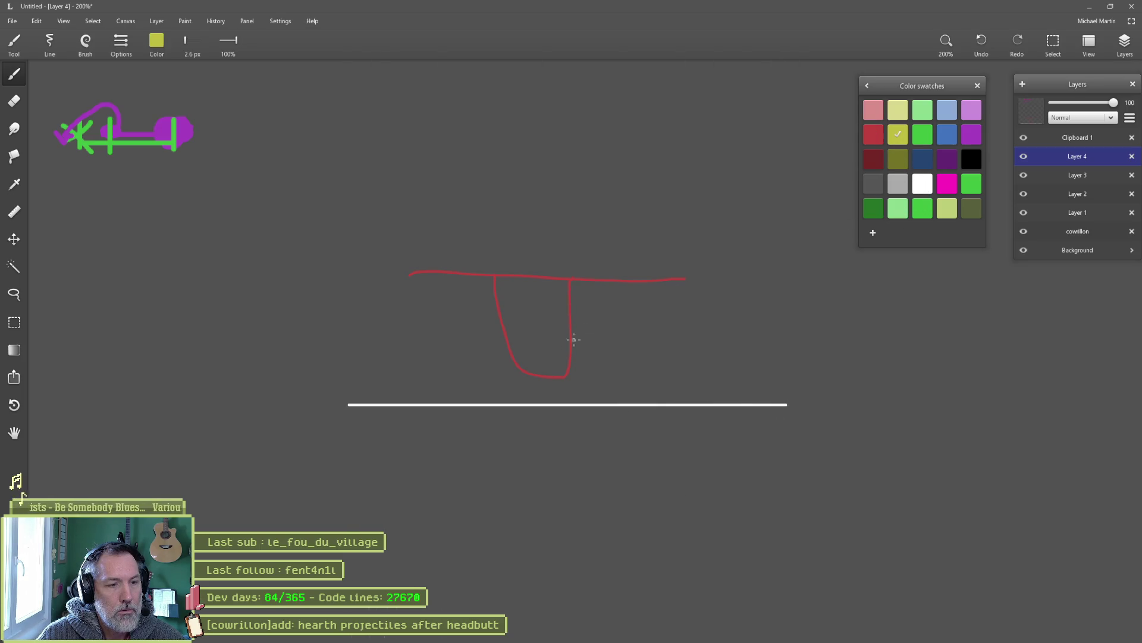
{"action": "mouse_move", "coordinate": [480, 386]}
{"action": "left_mouse_down"}
{"action": "mouse_move", "coordinate": [460, 398]}
{"action": "mouse_move", "coordinate": [471, 384]}
{"action": "left_mouse_up"}
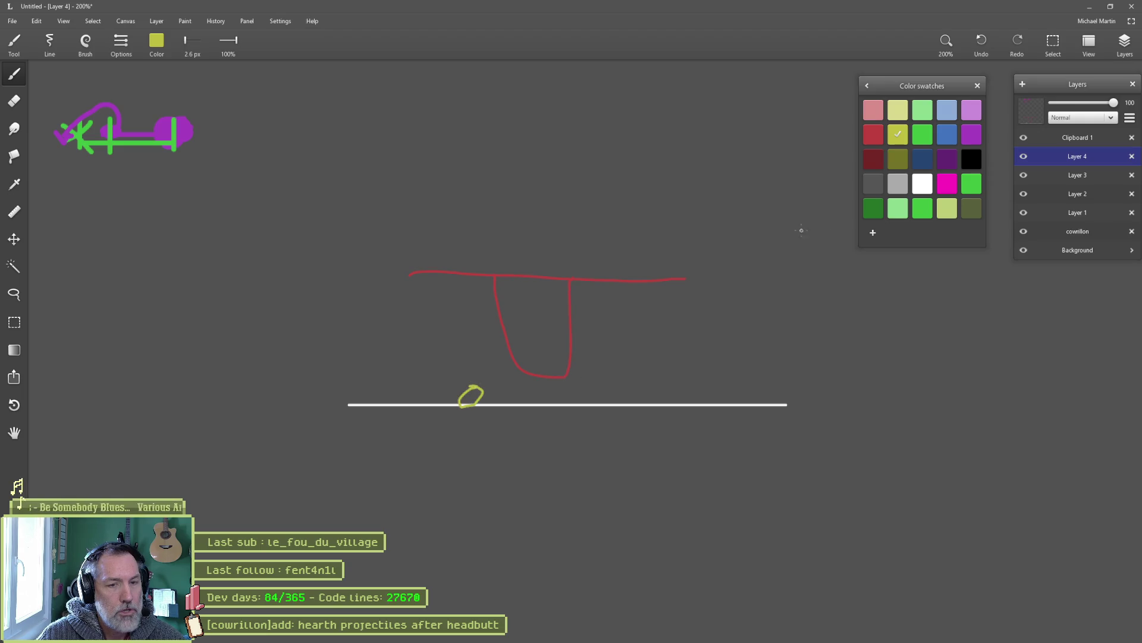
Step: Draw two green vertical walls and five green circles along the top
{"action": "left_click", "coordinate": [923, 207]}
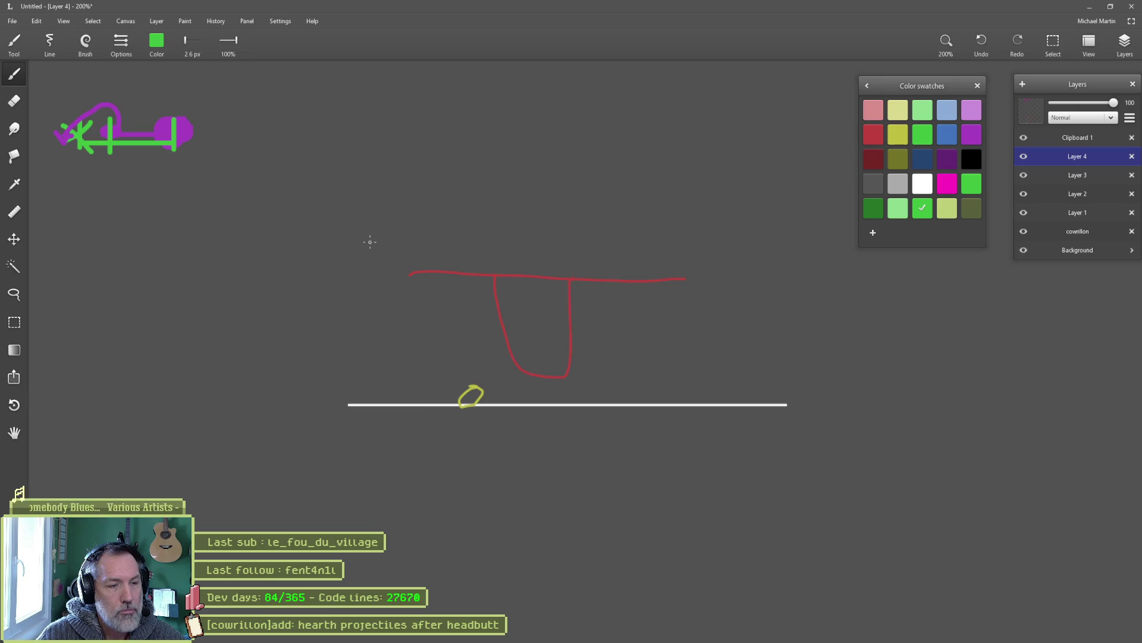
{"action": "left_click_drag", "start_coordinate": [362, 226], "coordinate": [393, 471]}
{"action": "left_click_drag", "start_coordinate": [744, 227], "coordinate": [744, 467]}
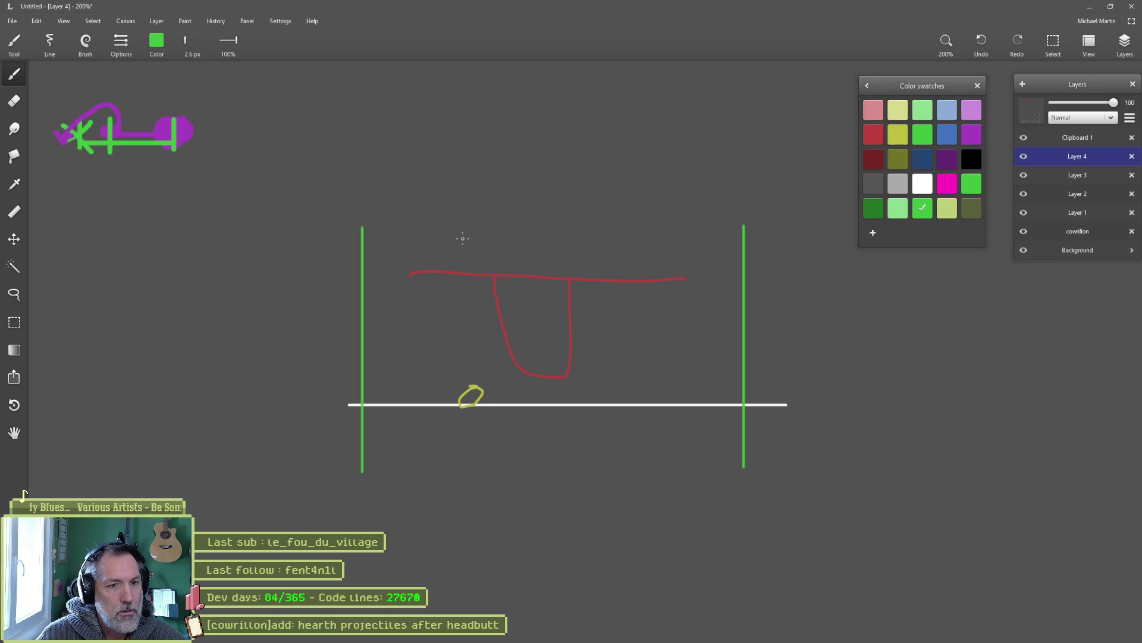
{"action": "mouse_move", "coordinate": [413, 219]}
{"action": "left_mouse_down"}
{"action": "mouse_move", "coordinate": [404, 238]}
{"action": "mouse_move", "coordinate": [408, 215]}
{"action": "left_mouse_up"}
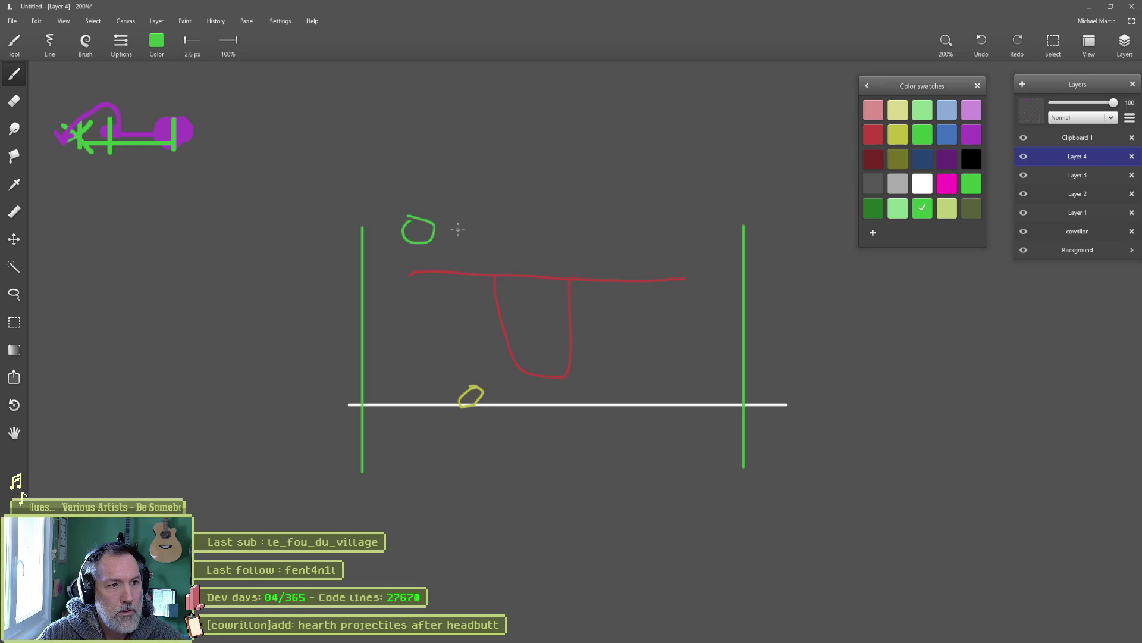
{"action": "mouse_move", "coordinate": [520, 220]}
{"action": "left_mouse_down"}
{"action": "mouse_move", "coordinate": [526, 243]}
{"action": "mouse_move", "coordinate": [535, 219]}
{"action": "mouse_move", "coordinate": [561, 220]}
{"action": "left_mouse_up"}
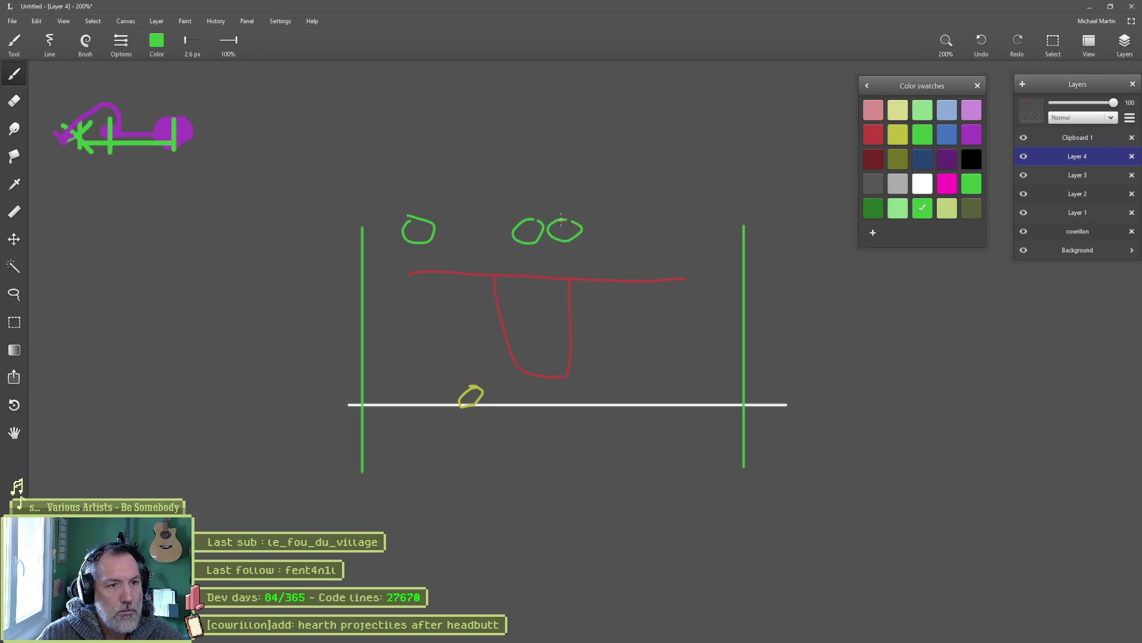
{"action": "mouse_move", "coordinate": [658, 225]}
{"action": "left_mouse_down"}
{"action": "mouse_move", "coordinate": [657, 242]}
{"action": "mouse_move", "coordinate": [659, 222]}
{"action": "left_mouse_up"}
{"action": "mouse_move", "coordinate": [732, 225]}
{"action": "left_mouse_down"}
{"action": "mouse_move", "coordinate": [717, 243]}
{"action": "mouse_move", "coordinate": [738, 228]}
{"action": "left_mouse_up"}
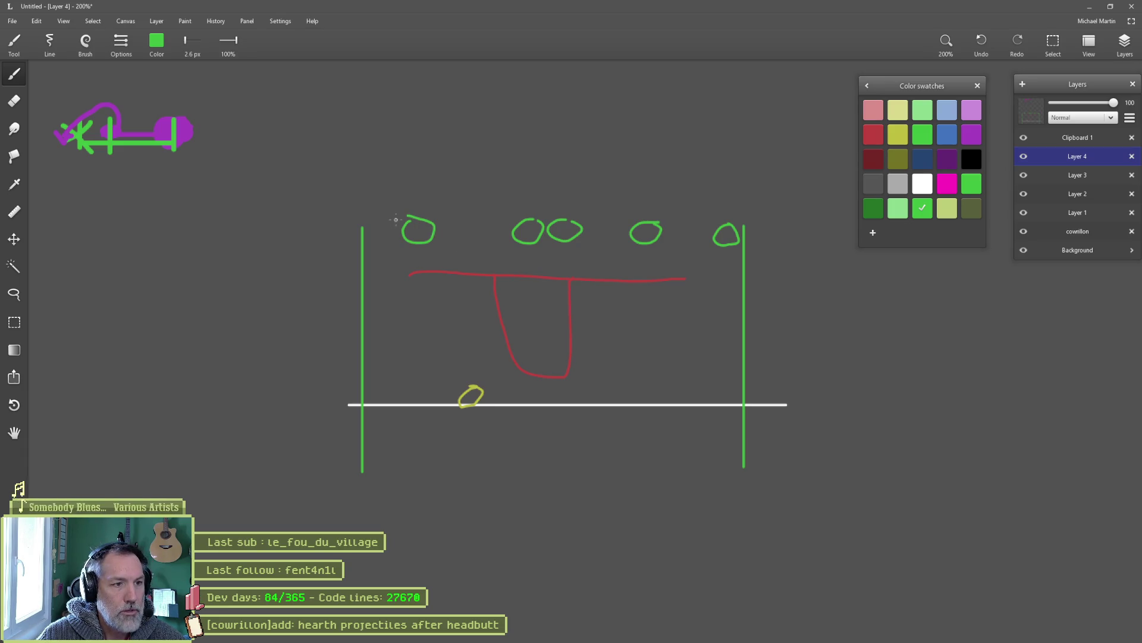
Step: Draw green vertical divider lines between the walls to split the space into columns
{"action": "left_click_drag", "start_coordinate": [397, 219], "coordinate": [396, 437]}
{"action": "left_click_drag", "start_coordinate": [437, 229], "coordinate": [437, 420]}
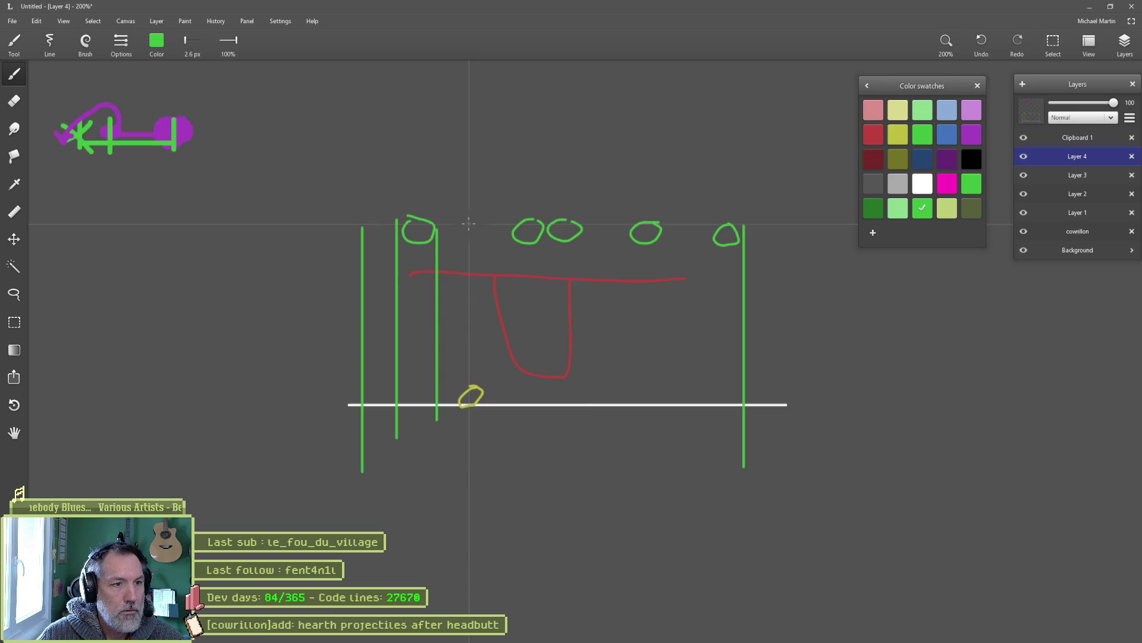
{"action": "left_click_drag", "start_coordinate": [475, 221], "coordinate": [475, 447]}
{"action": "left_click_drag", "start_coordinate": [511, 221], "coordinate": [511, 415]}
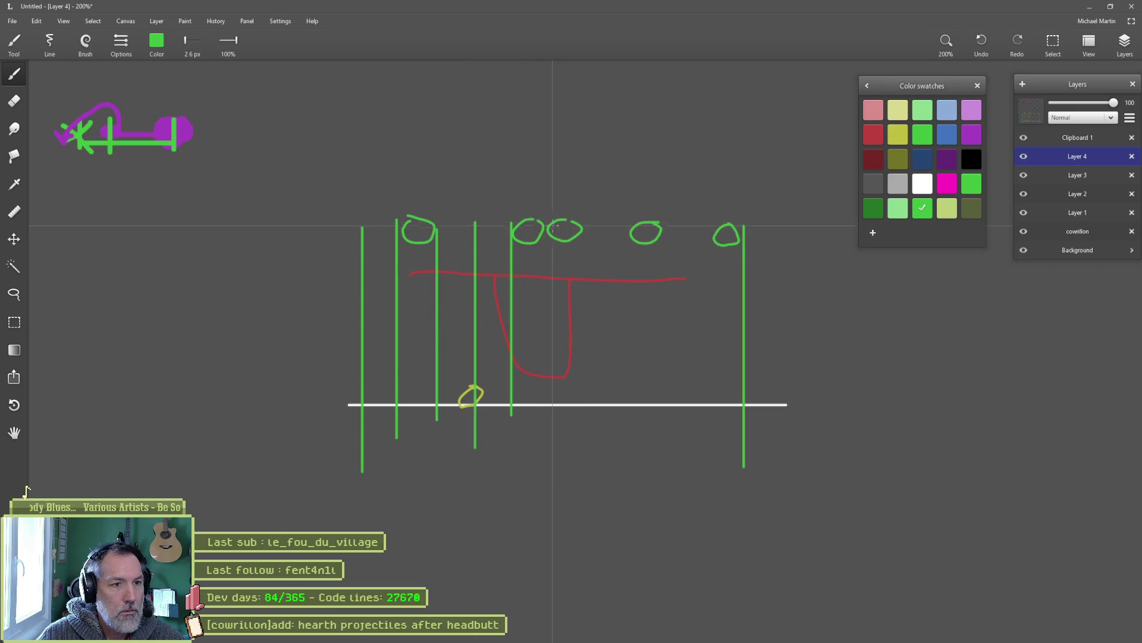
{"action": "left_click_drag", "start_coordinate": [548, 222], "coordinate": [547, 426]}
{"action": "left_click_drag", "start_coordinate": [587, 222], "coordinate": [587, 393]}
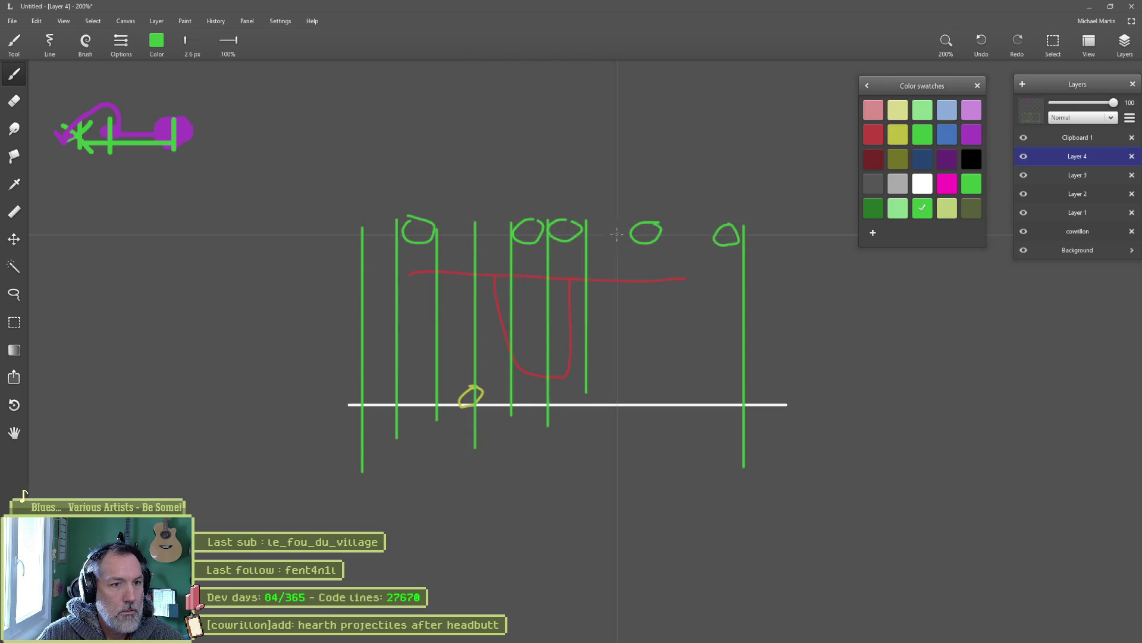
{"action": "left_click_drag", "start_coordinate": [627, 225], "coordinate": [626, 442]}
{"action": "left_click_drag", "start_coordinate": [665, 223], "coordinate": [665, 410]}
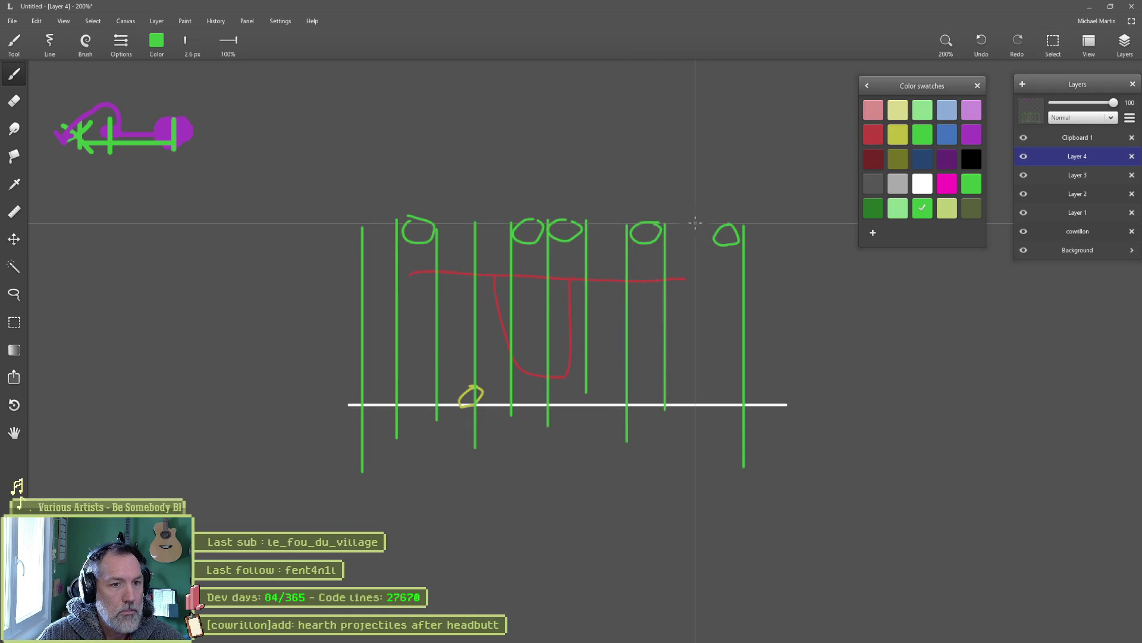
{"action": "left_click_drag", "start_coordinate": [693, 221], "coordinate": [692, 448]}
{"action": "left_click_drag", "start_coordinate": [709, 223], "coordinate": [710, 437]}
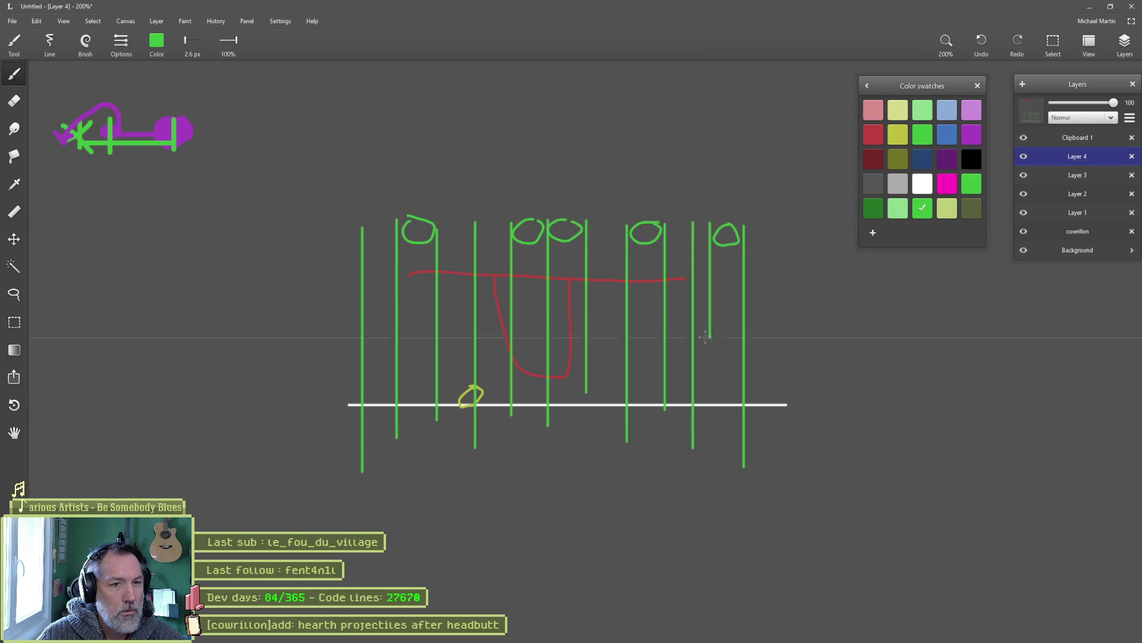
Step: Handwrite the column numbers 0 through 10 above the columns
{"action": "mouse_move", "coordinate": [383, 190]}
{"action": "left_mouse_down"}
{"action": "mouse_move", "coordinate": [421, 185]}
{"action": "mouse_move", "coordinate": [423, 206]}
{"action": "mouse_move", "coordinate": [492, 197]}
{"action": "mouse_move", "coordinate": [485, 211]}
{"action": "mouse_move", "coordinate": [657, 201]}
{"action": "left_mouse_up"}
{"action": "mouse_move", "coordinate": [681, 189]}
{"action": "left_mouse_down"}
{"action": "mouse_move", "coordinate": [674, 210]}
{"action": "mouse_move", "coordinate": [681, 192]}
{"action": "left_mouse_up"}
{"action": "mouse_move", "coordinate": [701, 195]}
{"action": "left_mouse_down"}
{"action": "mouse_move", "coordinate": [695, 205]}
{"action": "mouse_move", "coordinate": [732, 209]}
{"action": "left_mouse_up"}
{"action": "left_click_drag", "start_coordinate": [749, 194], "coordinate": [749, 199]}
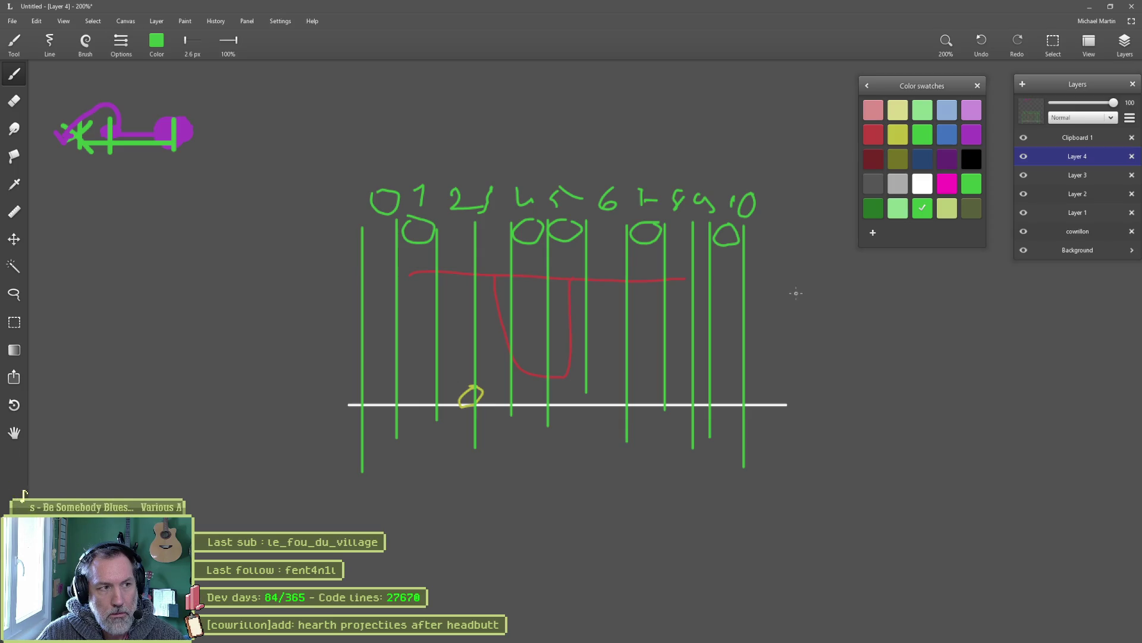
Step: Shift the sketch left and write a bracketed "[0-9]" range label beside the numbered columns
{"action": "mouse_move", "coordinate": [820, 295]}
{"action": "left_mouse_down"}
{"action": "mouse_move", "coordinate": [744, 316]}
{"action": "mouse_move", "coordinate": [658, 286]}
{"action": "left_mouse_up"}
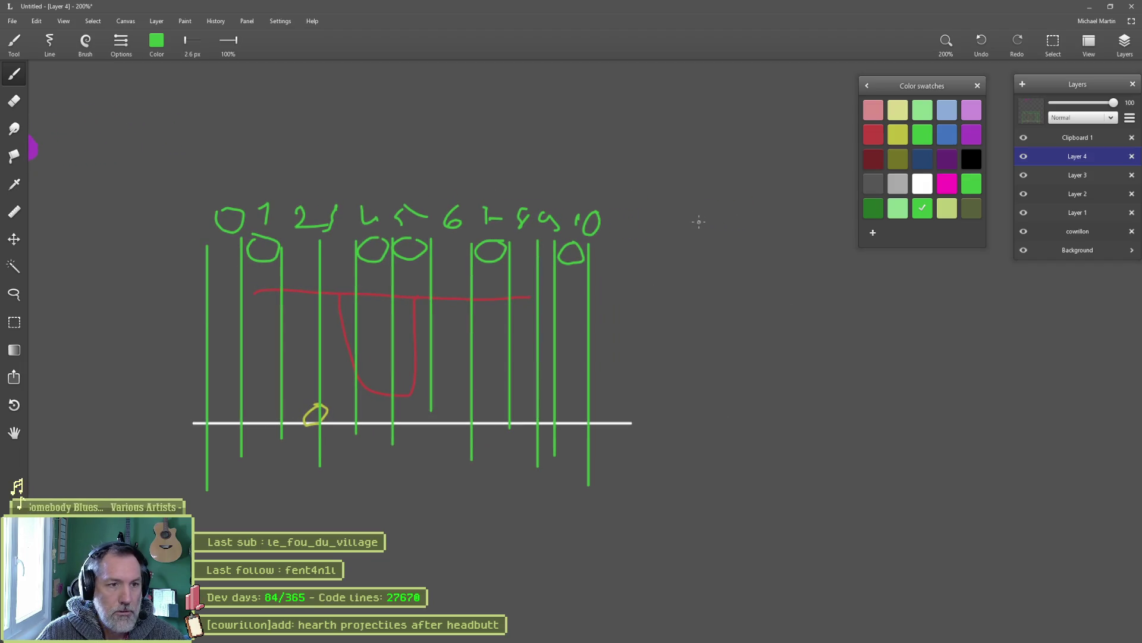
{"action": "mouse_move", "coordinate": [693, 189]}
{"action": "left_mouse_down"}
{"action": "mouse_move", "coordinate": [741, 190]}
{"action": "mouse_move", "coordinate": [729, 204]}
{"action": "mouse_move", "coordinate": [659, 192]}
{"action": "mouse_move", "coordinate": [673, 209]}
{"action": "left_mouse_up"}
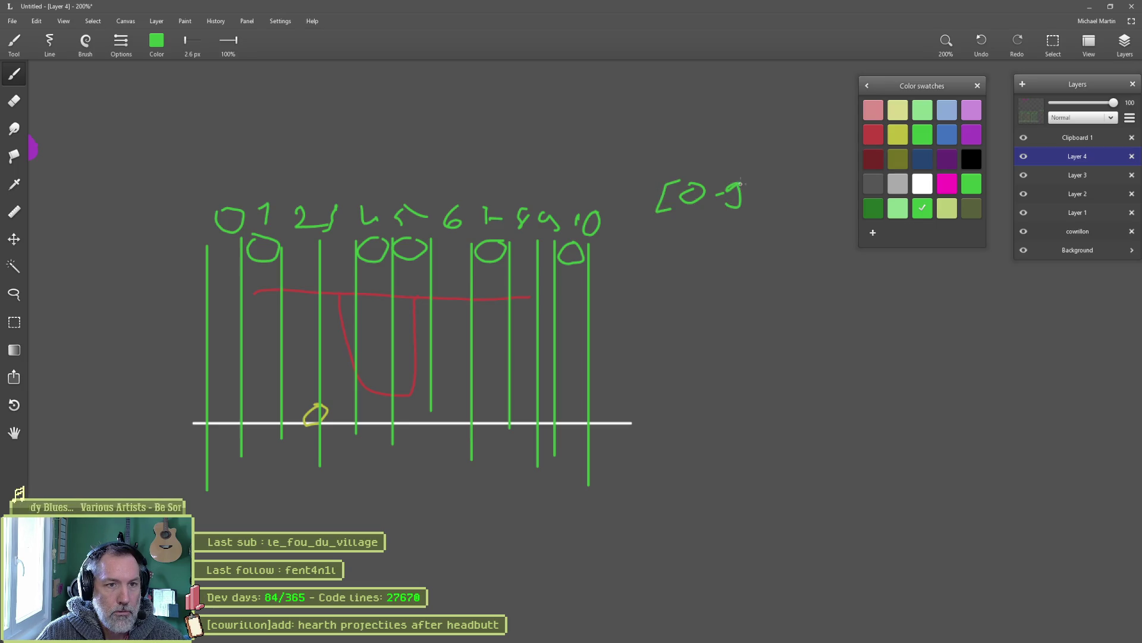
{"action": "mouse_move", "coordinate": [742, 179]}
{"action": "left_mouse_down"}
{"action": "mouse_move", "coordinate": [754, 202]}
{"action": "mouse_move", "coordinate": [745, 218]}
{"action": "left_mouse_up"}
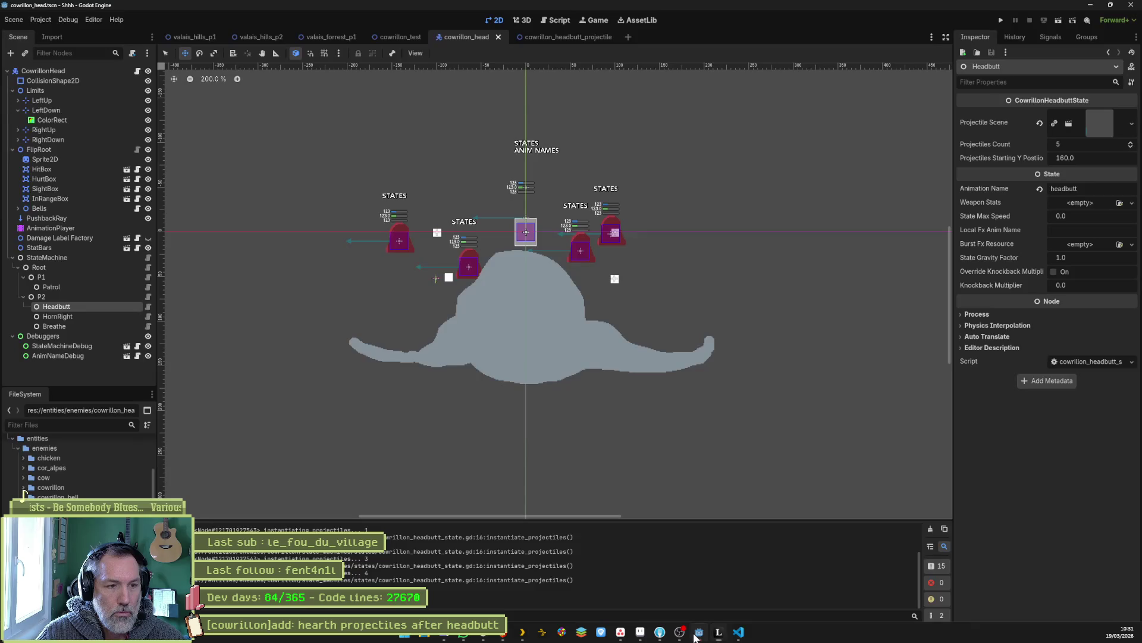
Step: Open cowrillon_headbutt_state.gd in the Script editor and insert a blank line after line 10
{"action": "left_click", "coordinate": [700, 633]}
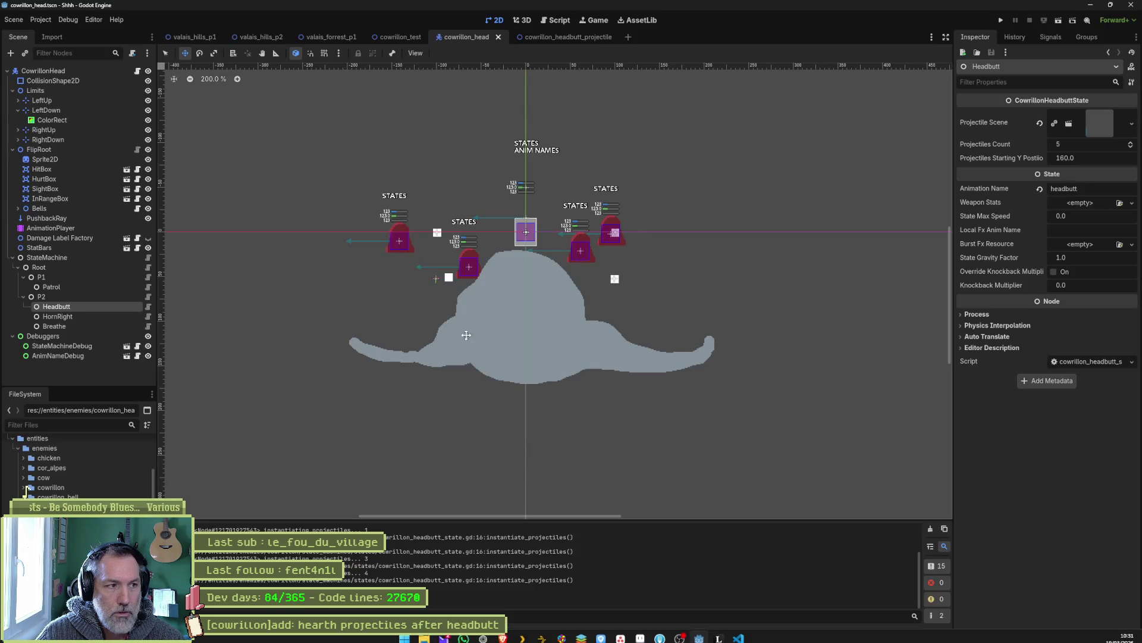
{"action": "key", "text": "ctrl+F3"}
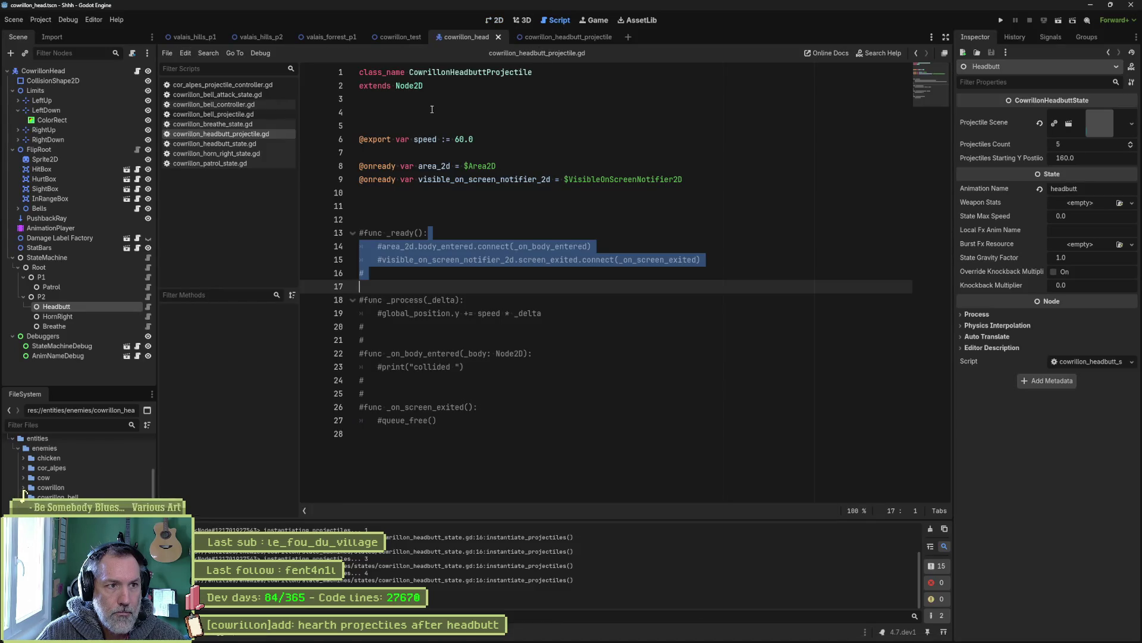
{"action": "left_click", "coordinate": [256, 143]}
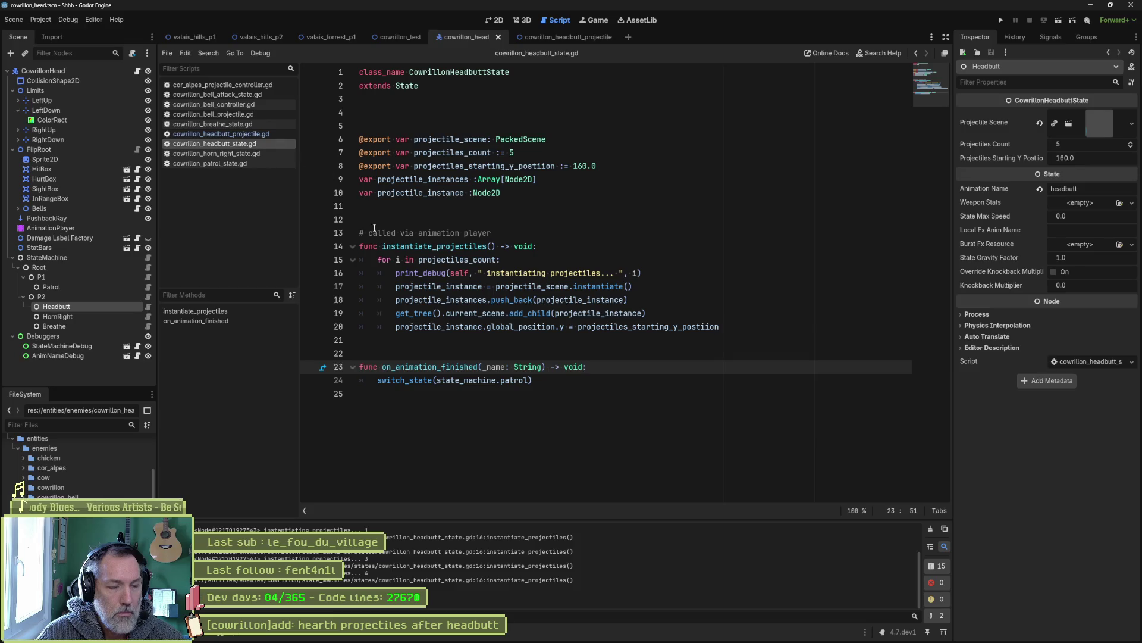
{"action": "left_click", "coordinate": [714, 327]}
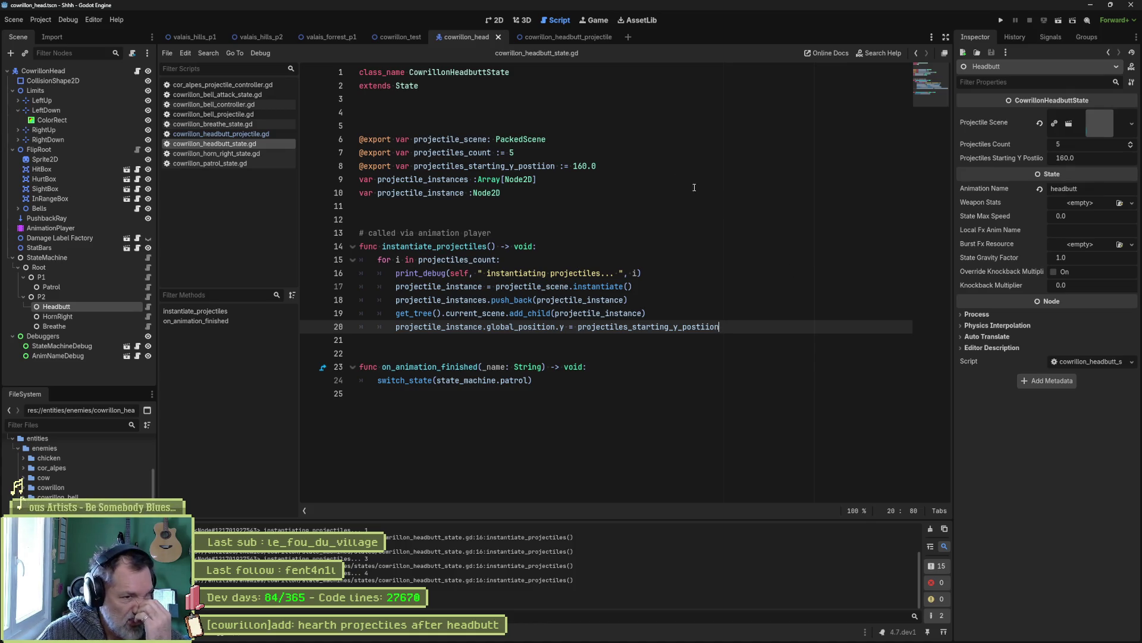
{"action": "left_click", "coordinate": [658, 166]}
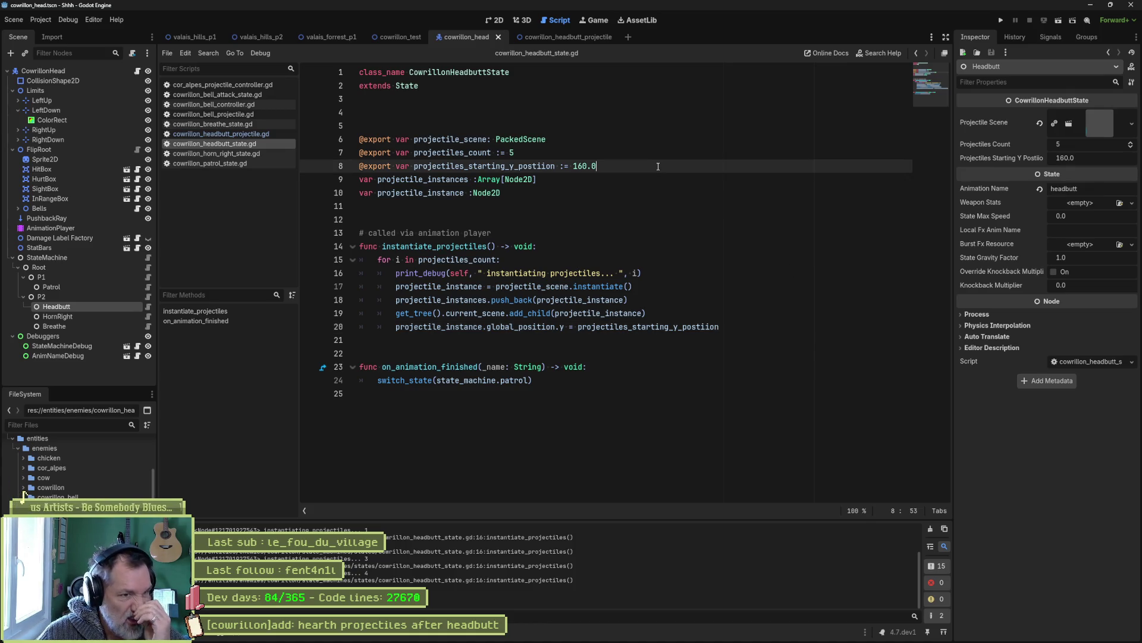
{"action": "left_click", "coordinate": [569, 200]}
{"action": "key", "text": "Return"}
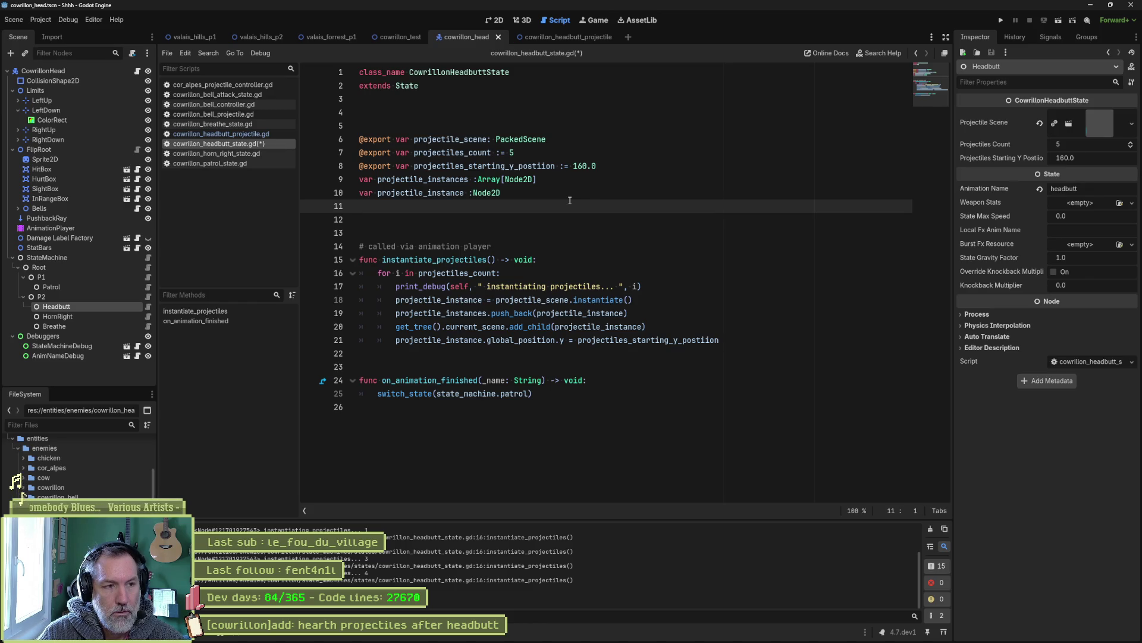
Step: Declare var projectile_columns_indices on the new line 11
{"action": "type", "text": "var "}
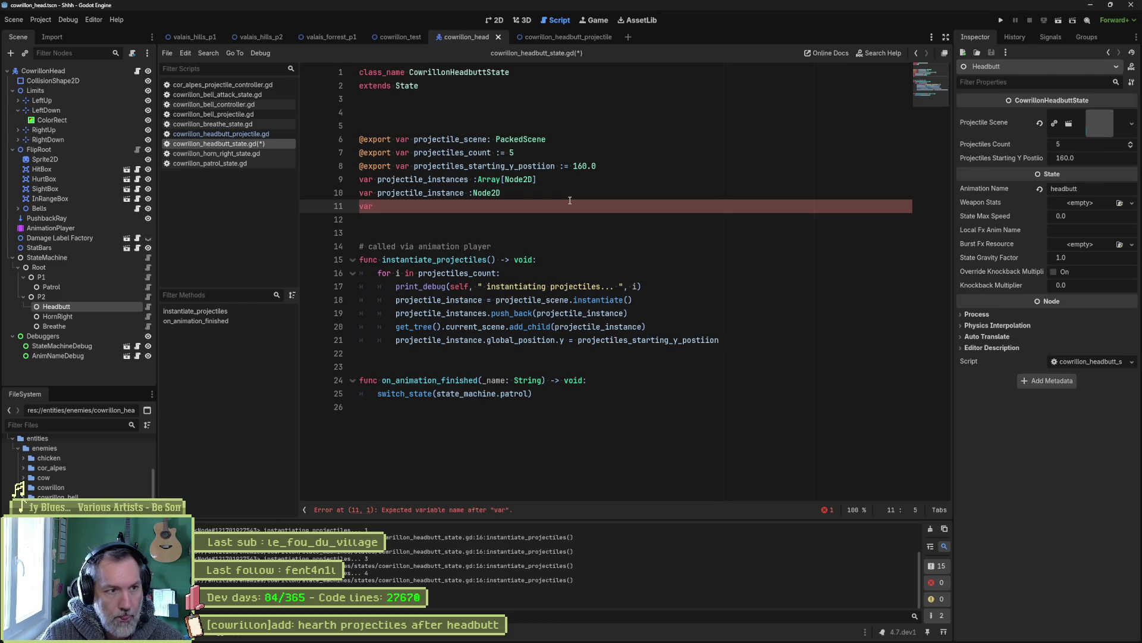
{"action": "type", "text": "columns"}
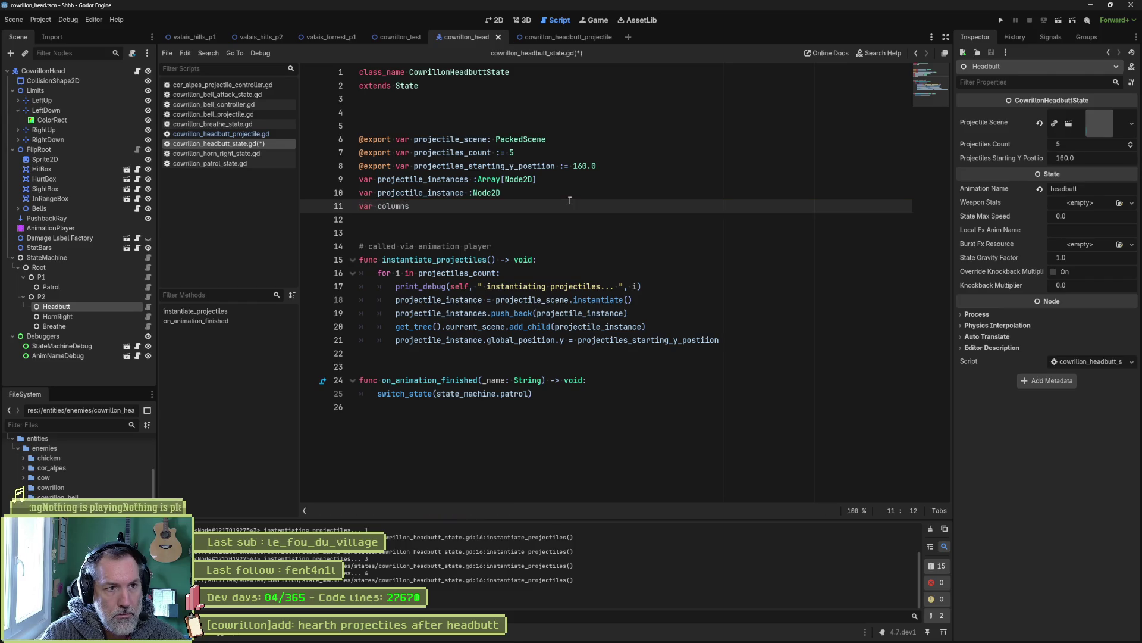
{"action": "key", "text": "ctrl+BackSpace"}
{"action": "type", "text": "projectile_"}
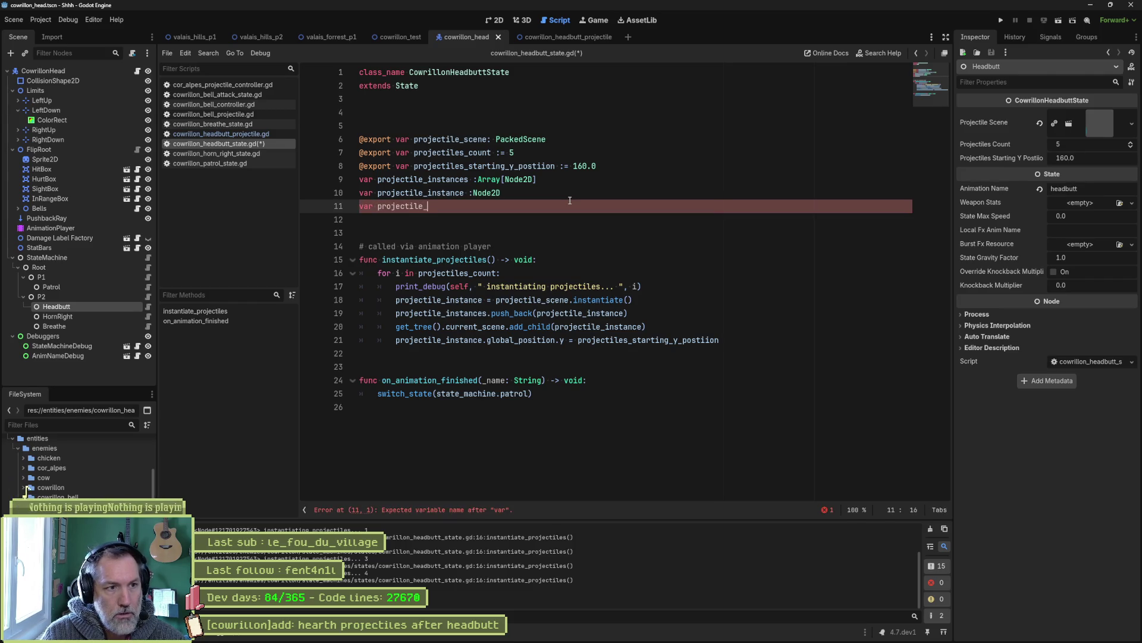
{"action": "type", "text": "columns_"}
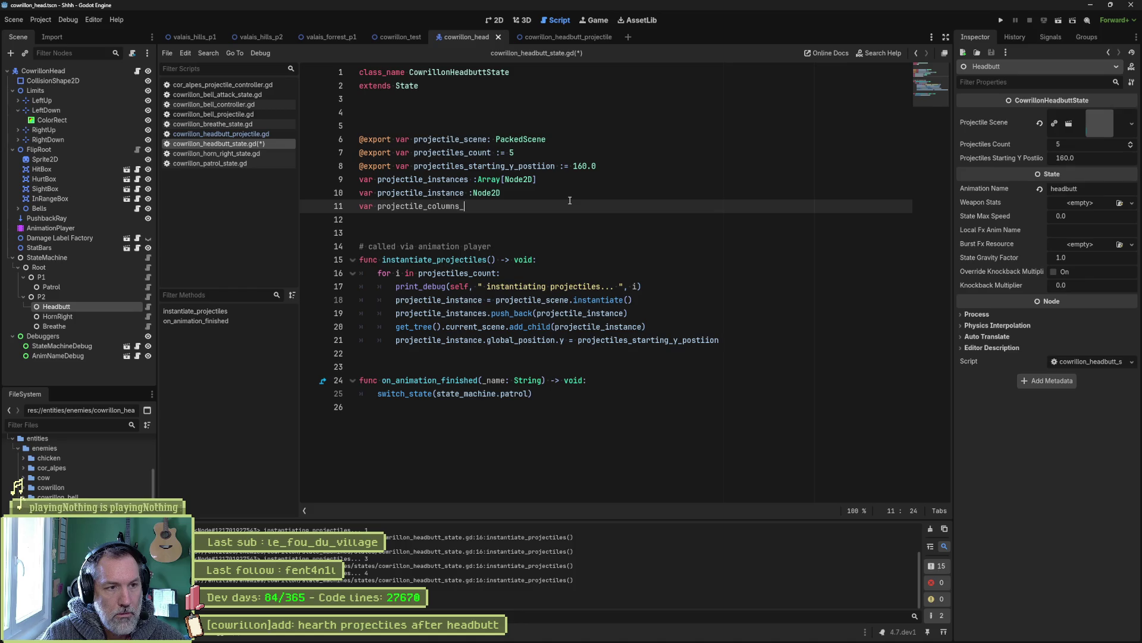
{"action": "type", "text": "index"}
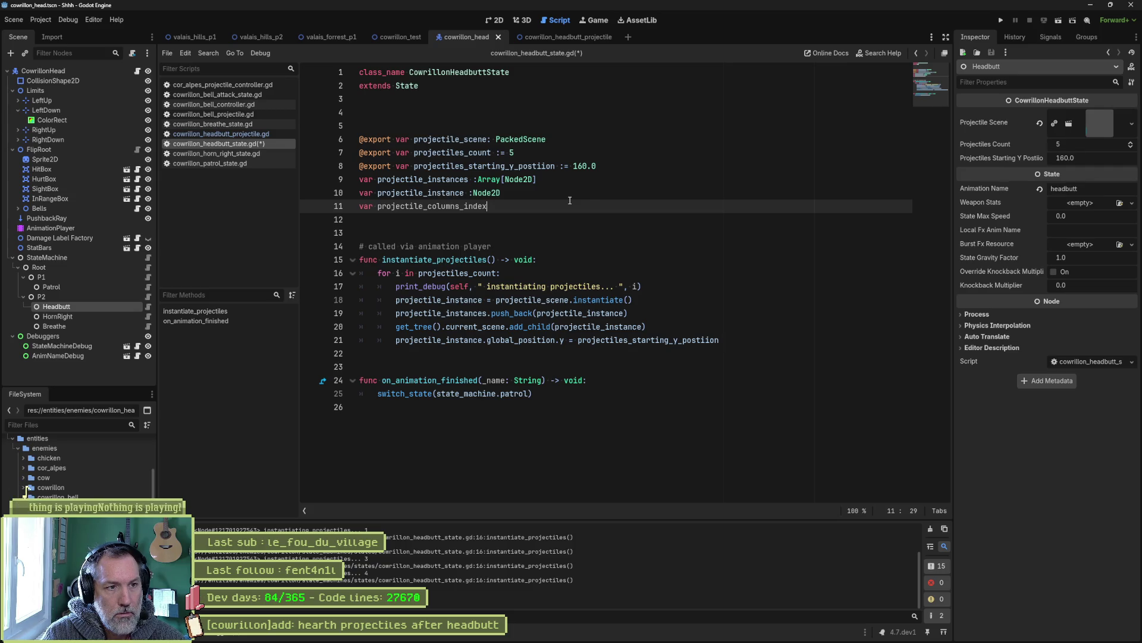
{"action": "key", "text": "BackSpace"}
{"action": "key", "text": "BackSpace"}
{"action": "type", "text": "ices"}
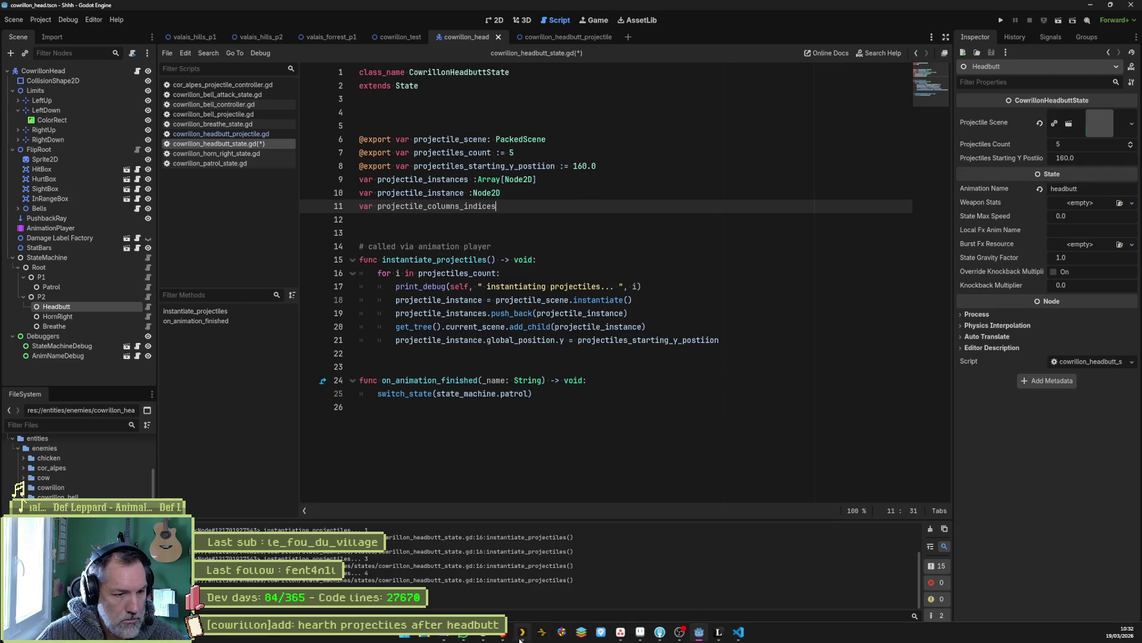
Step: Ask Gemini "comment on dit index au pluriel en anglais", then return to Godot
{"action": "mouse_move", "coordinate": [486, 635]}
{"action": "left_click", "coordinate": [470, 565]}
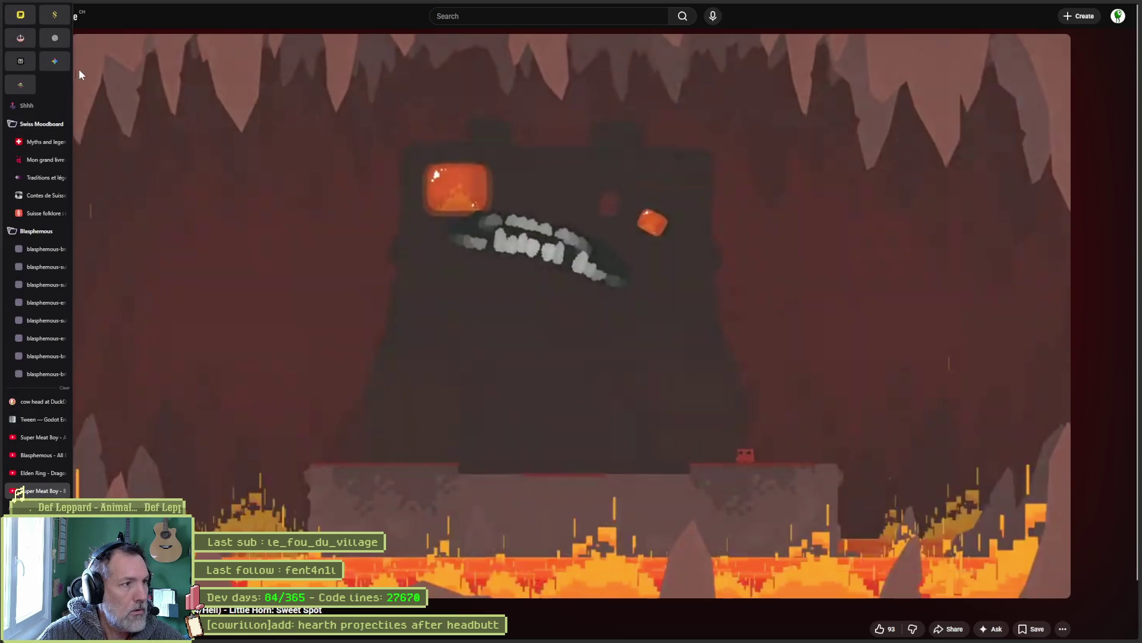
{"action": "left_click", "coordinate": [55, 61]}
{"action": "left_click", "coordinate": [451, 573]}
{"action": "type", "text": "comment on"}
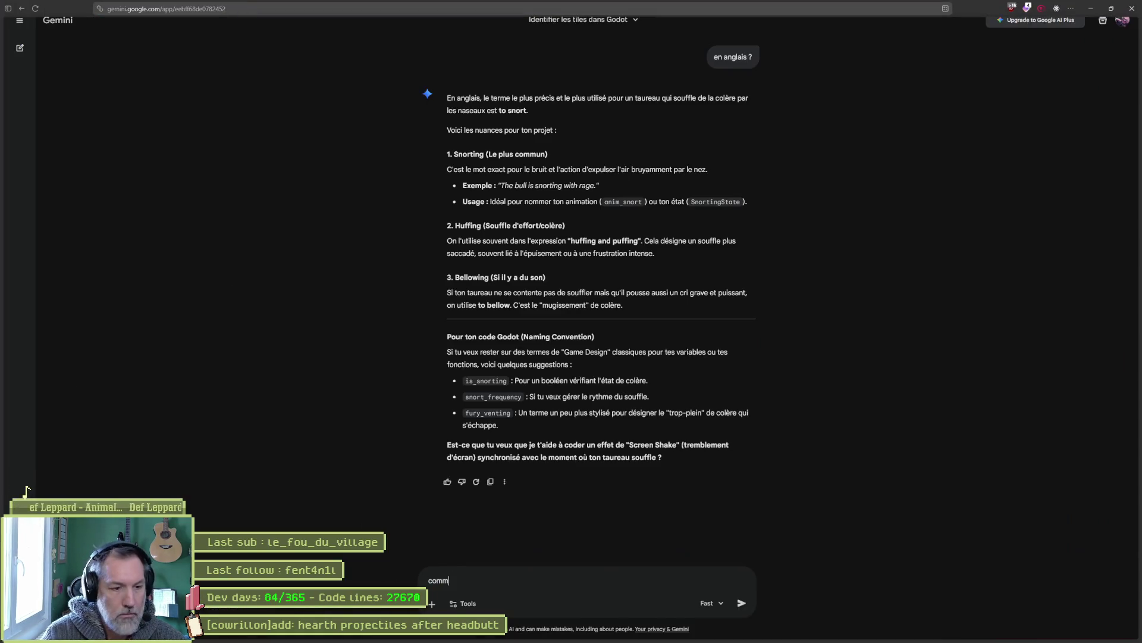
{"action": "type", "text": " dit oi"}
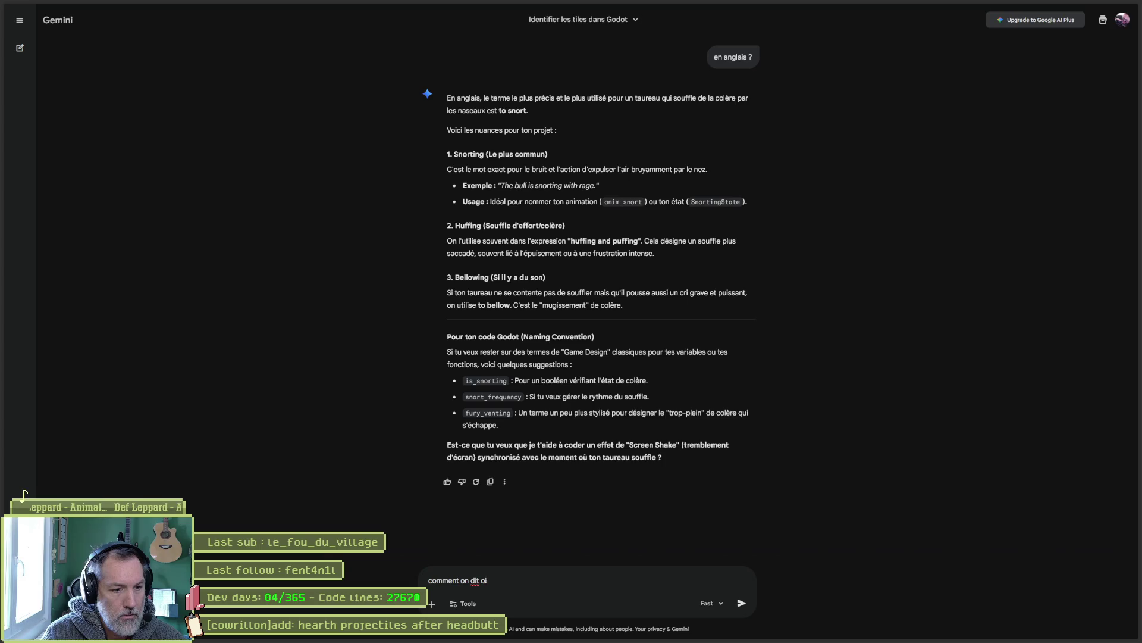
{"action": "key", "text": "BackSpace"}
{"action": "key", "text": "BackSpace"}
{"action": "type", "text": "index aua"}
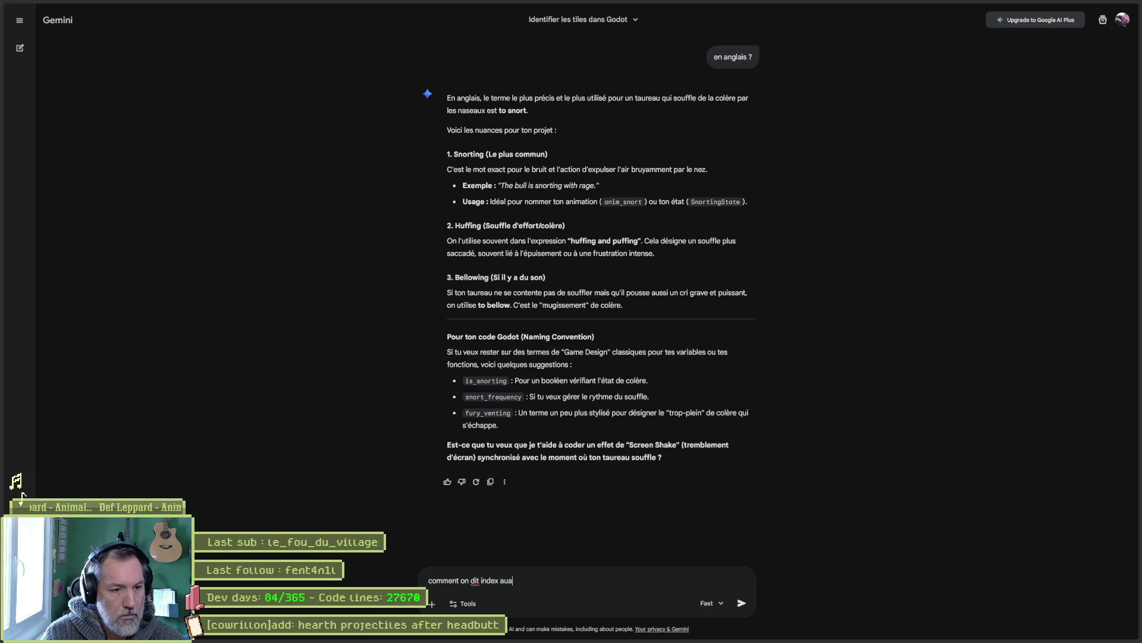
{"action": "key", "text": "BackSpace"}
{"action": "type", "text": "puoleirue"}
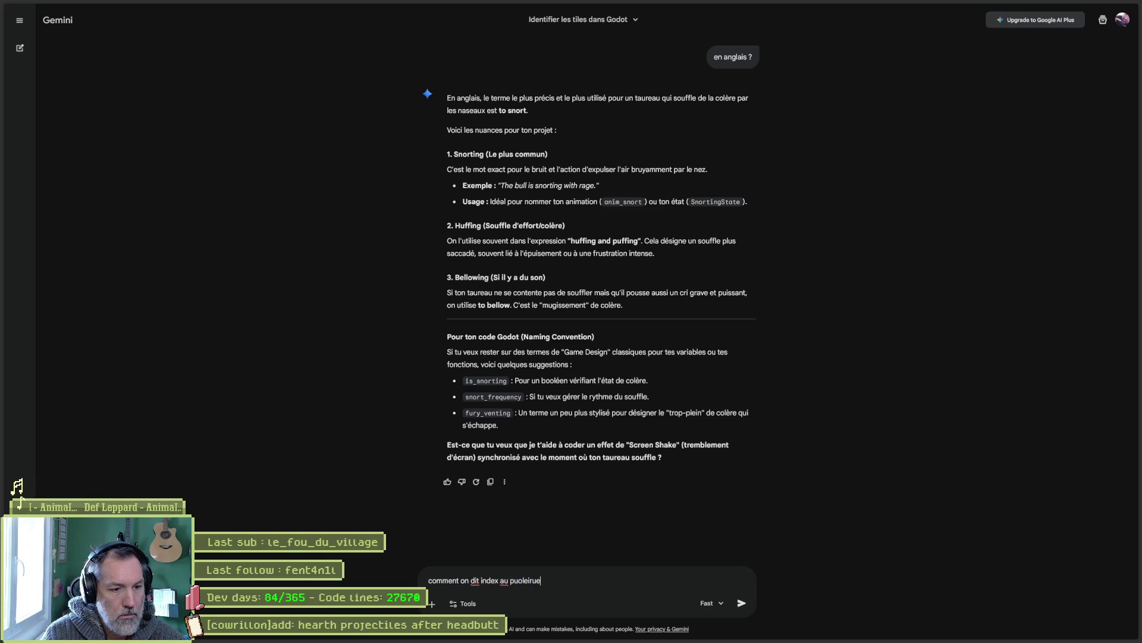
{"action": "key", "text": "ctrl+BackSpace"}
{"action": "type", "text": "pluriel en "}
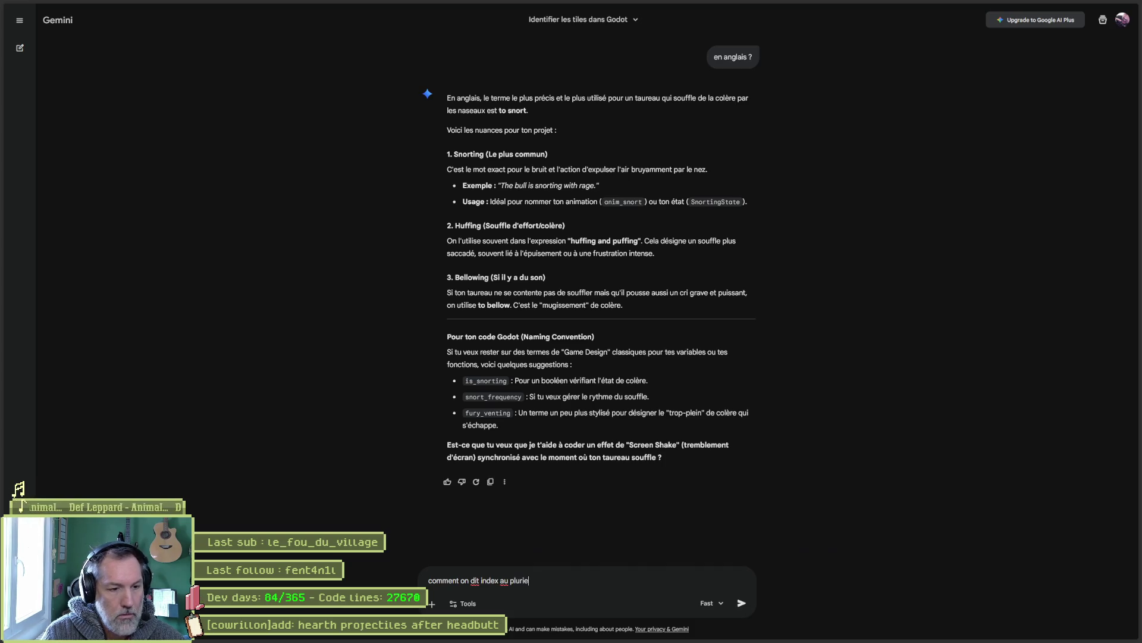
{"action": "type", "text": "anglais"}
{"action": "key", "text": "Return"}
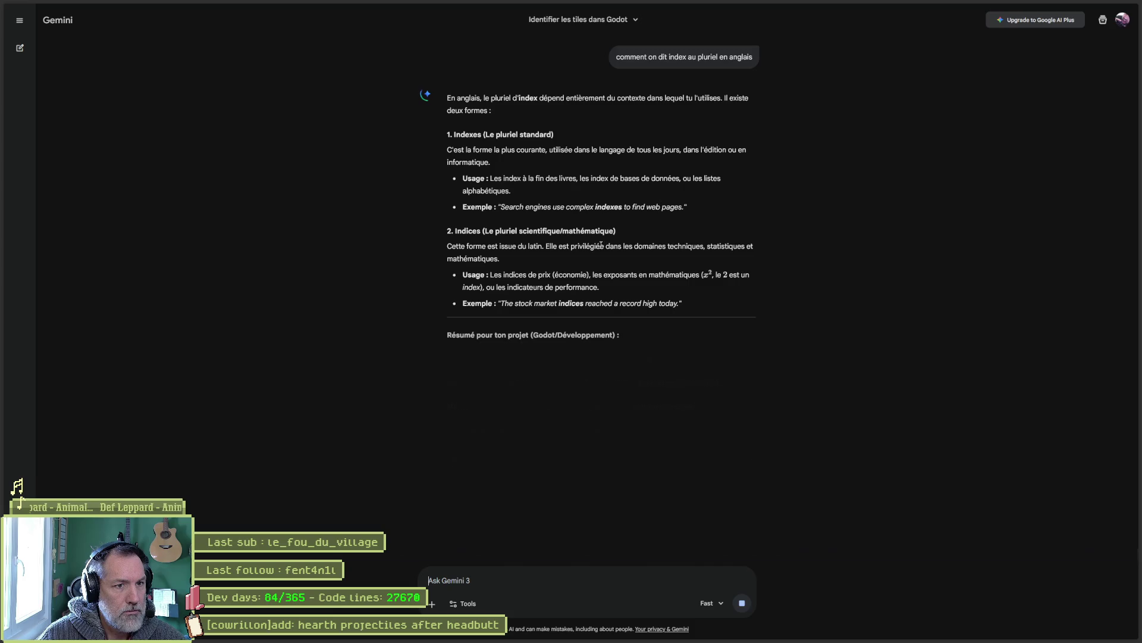
{"action": "key", "text": "alt+Tab"}
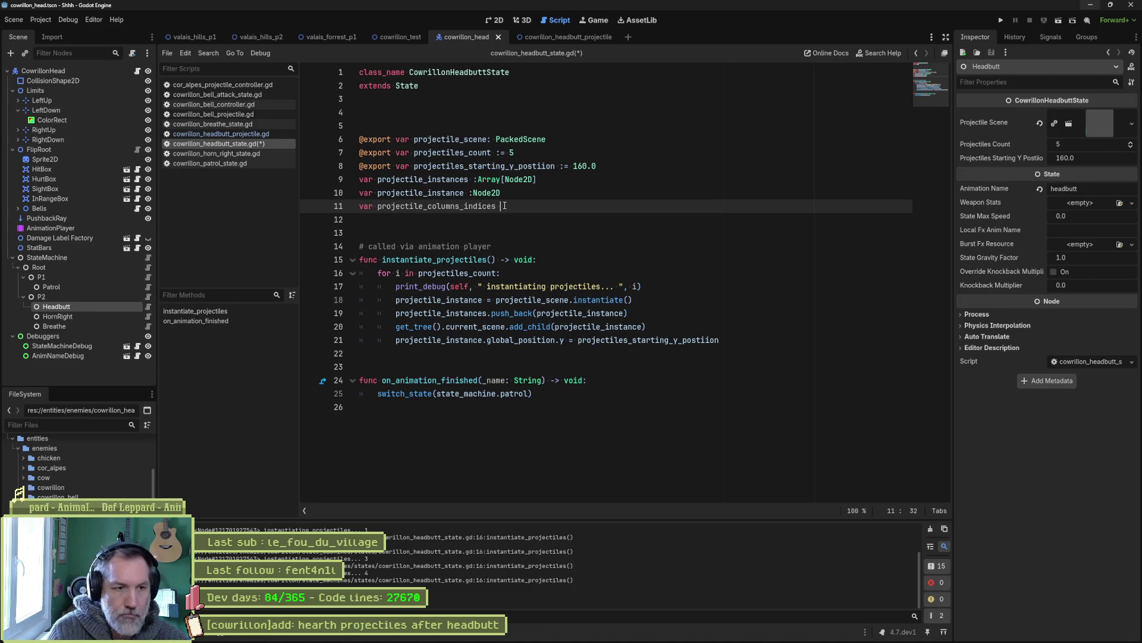
Step: Type projectile_columns_indices as Array[int] and add a blank line after the declaration
{"action": "type", "text": ":"}
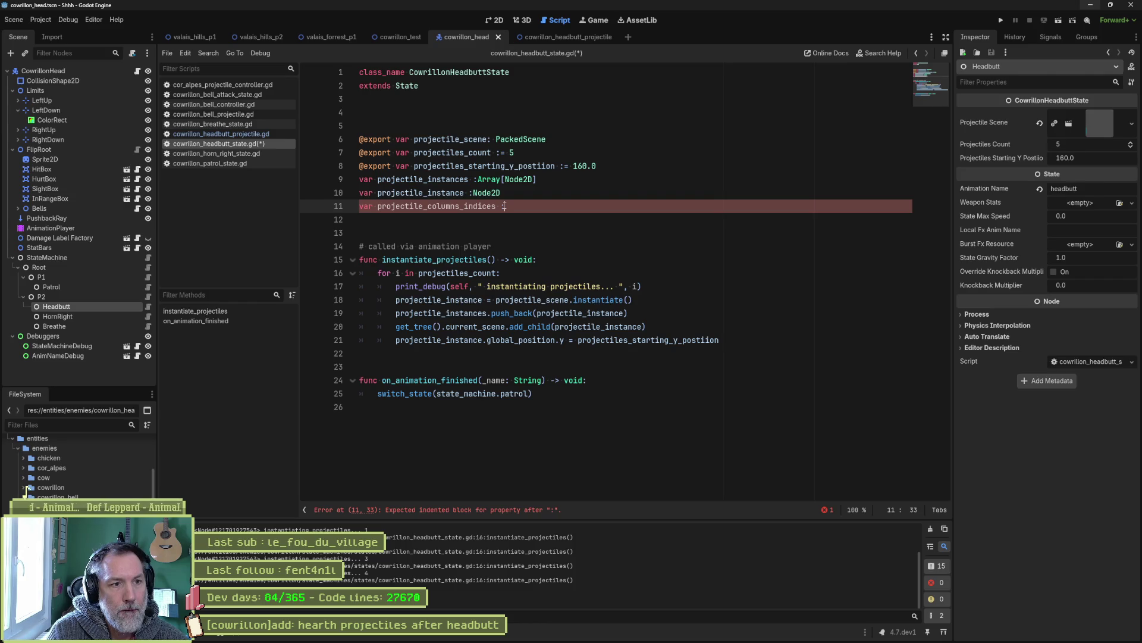
{"action": "type", "text": "Array"}
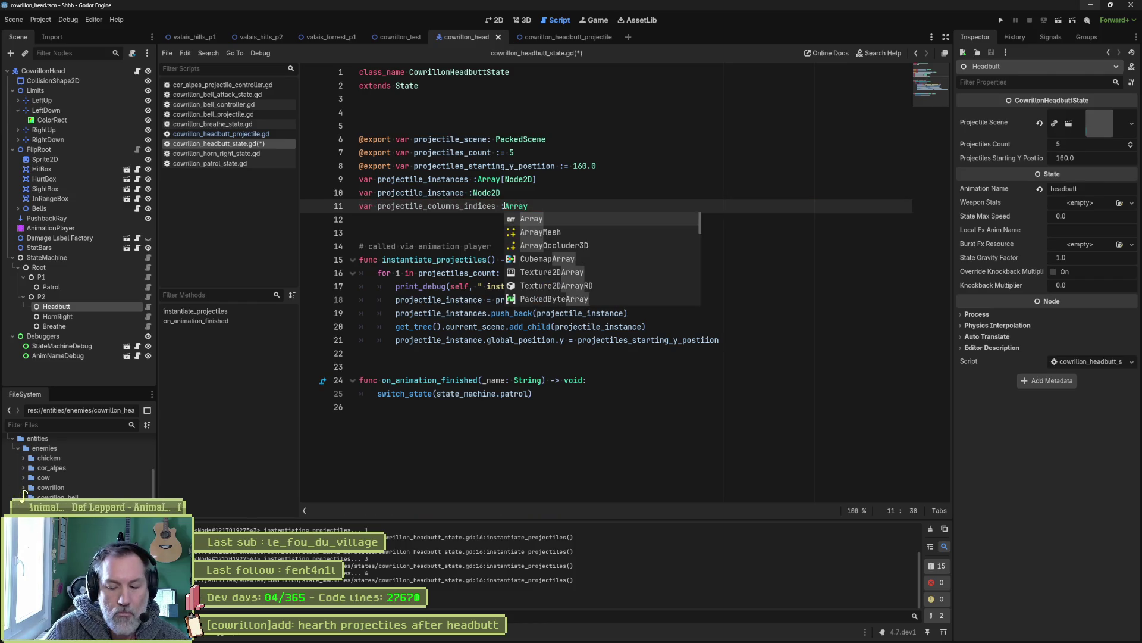
{"action": "type", "text": "["}
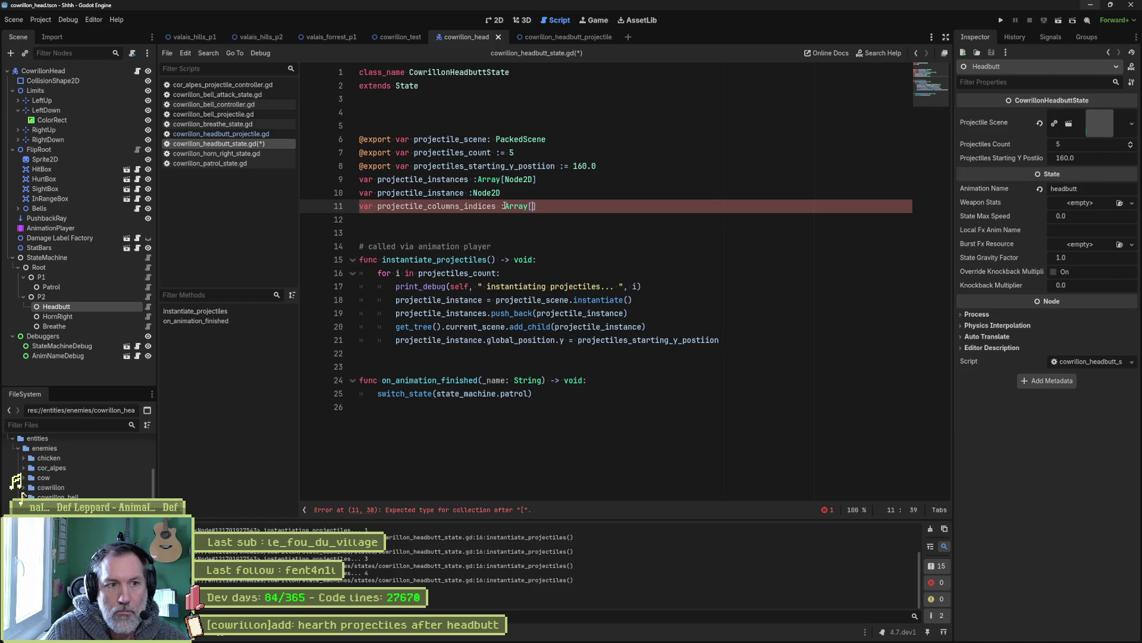
{"action": "type", "text": "int]"}
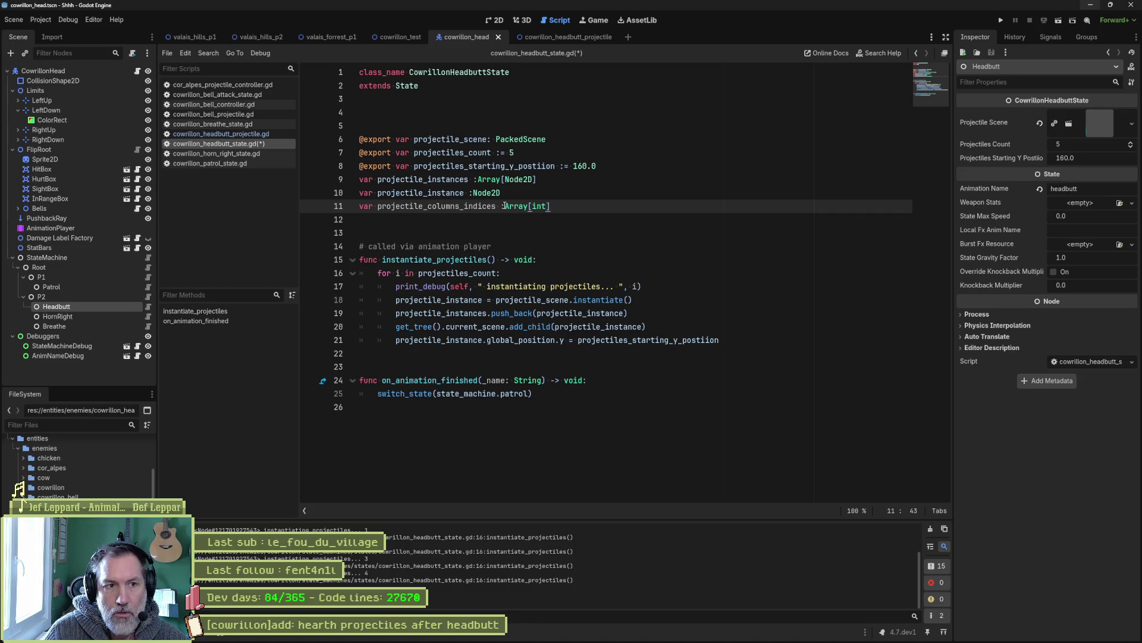
{"action": "type", "text": "{}"}
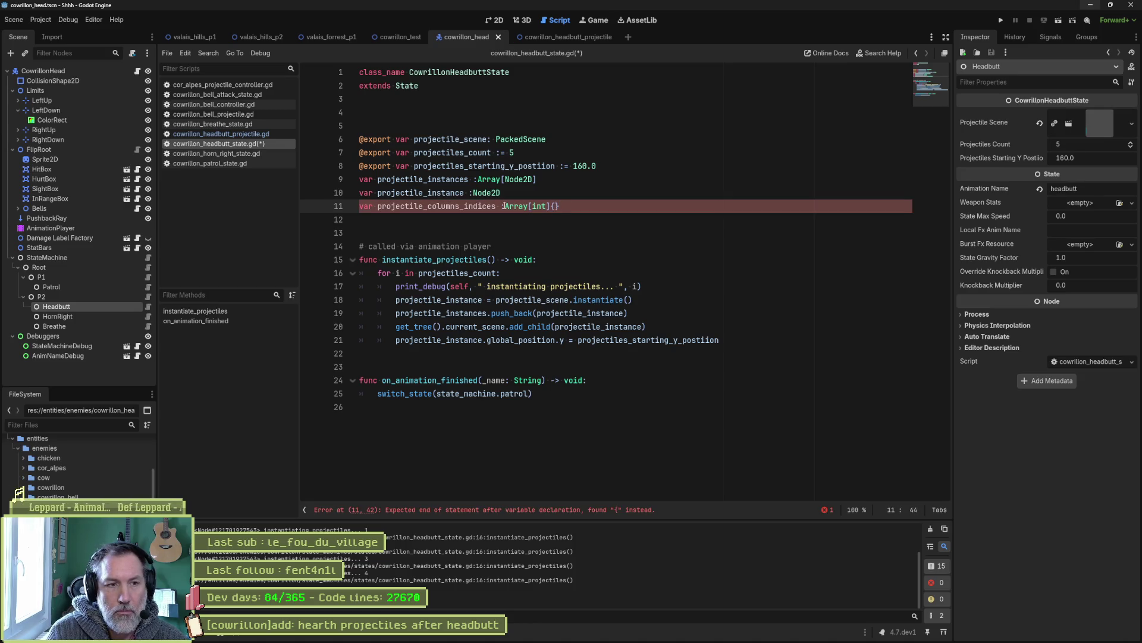
{"action": "type", "text": "0"}
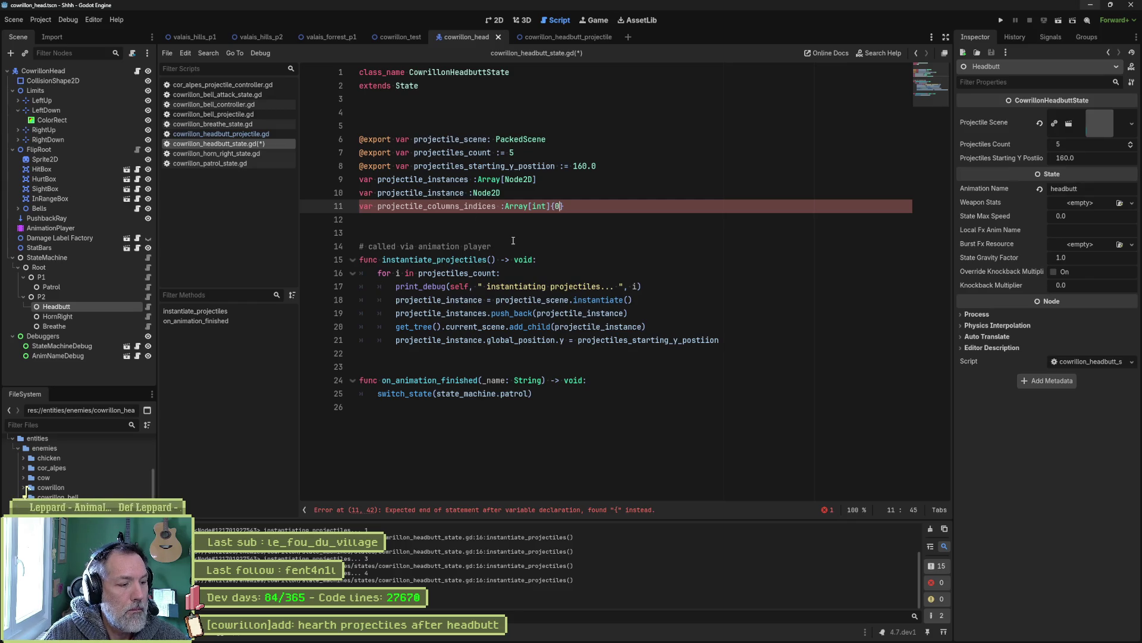
{"action": "key", "text": "BackSpace"}
{"action": "key", "text": "BackSpace"}
{"action": "key", "text": "Delete"}
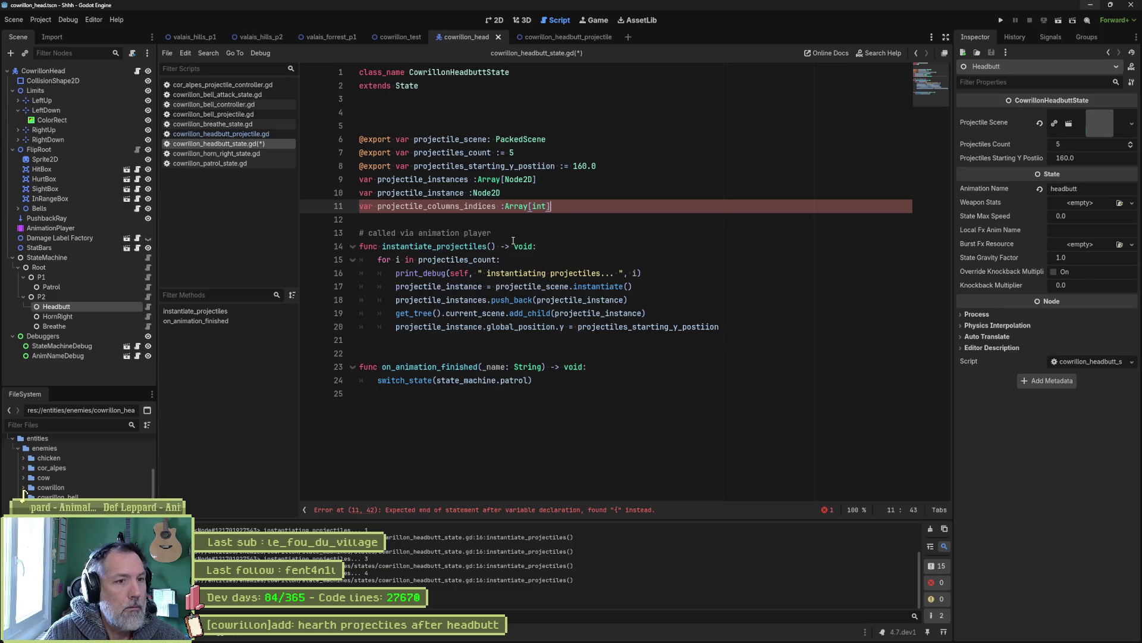
{"action": "key", "text": "Return"}
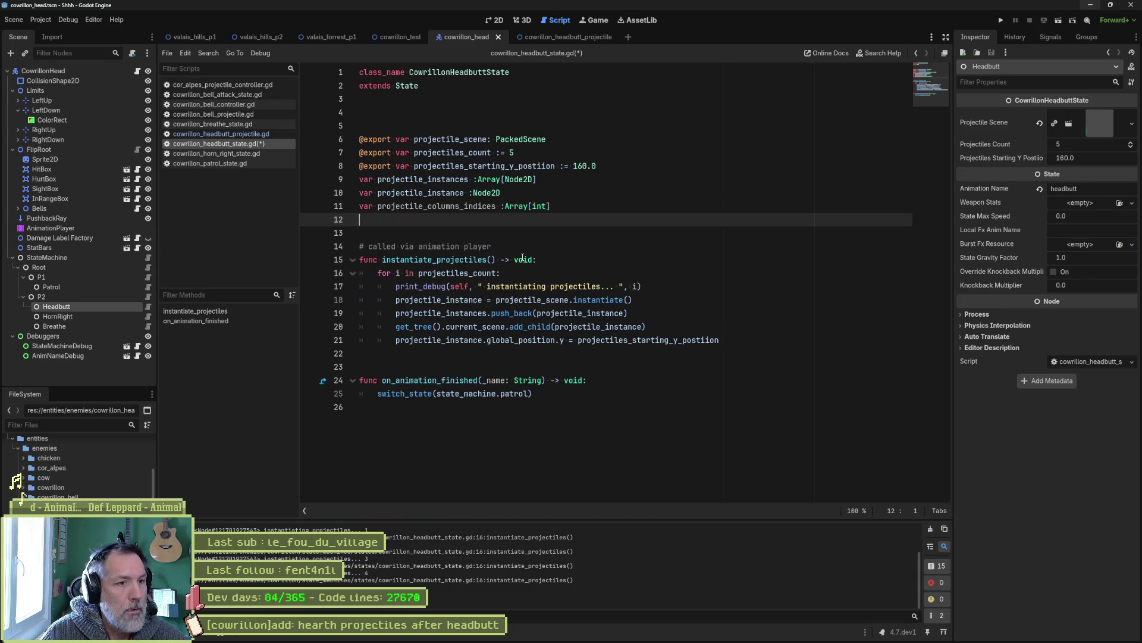
{"action": "left_click", "coordinate": [553, 262]}
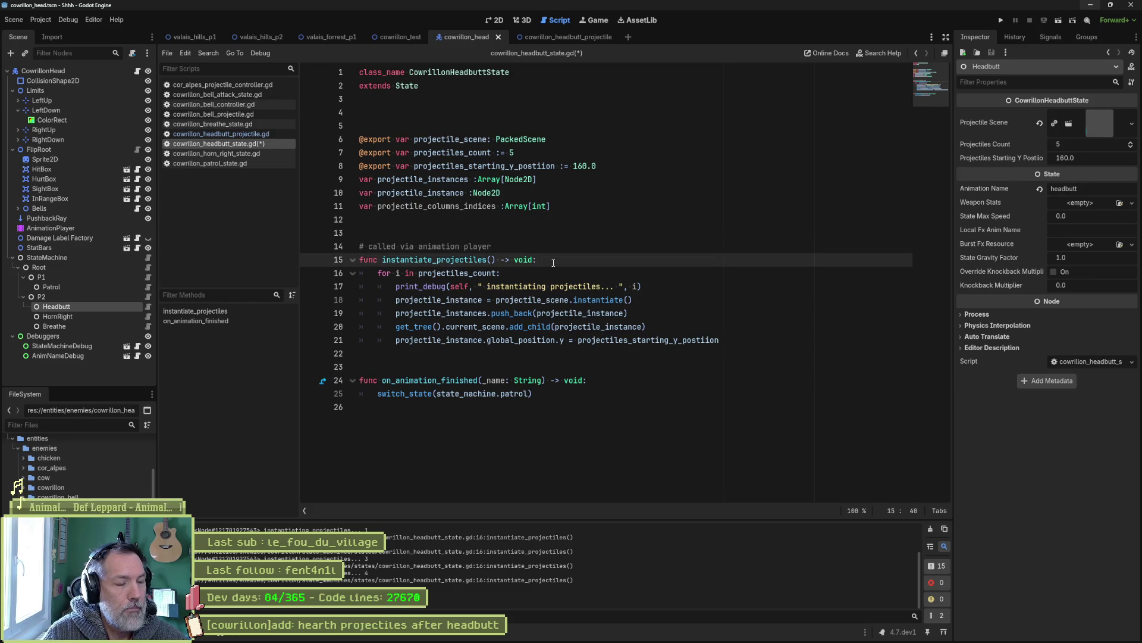
Step: Add a func init_indices() -> void: stub containing pass above the comment
{"action": "key", "text": "Up"}
{"action": "key", "text": "Up"}
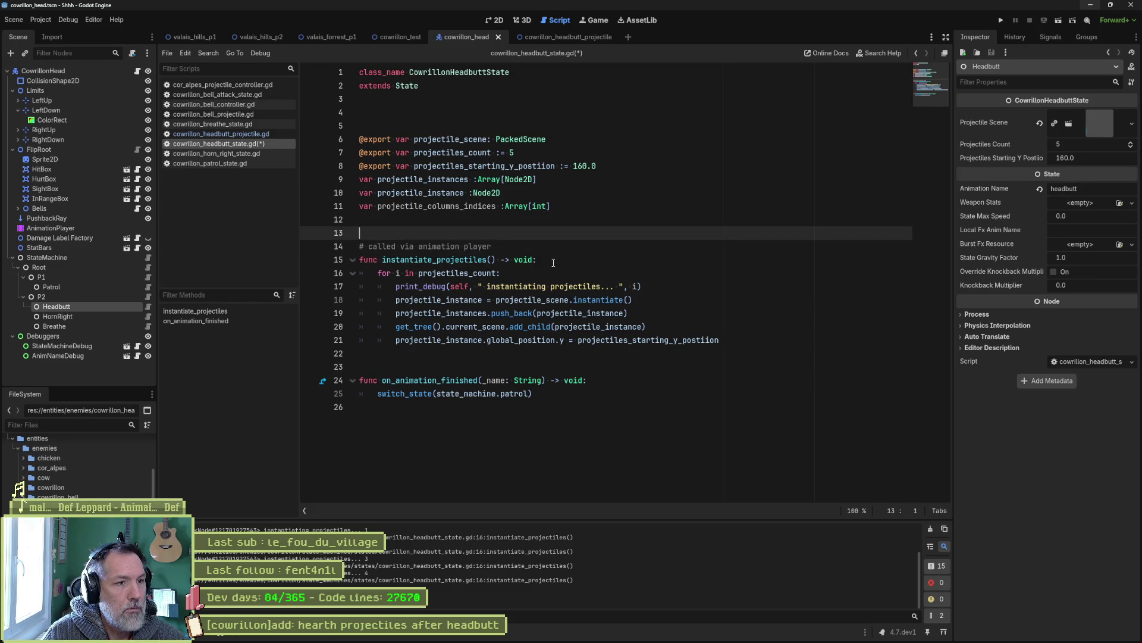
{"action": "key", "text": "Return"}
{"action": "key", "text": "Return"}
{"action": "key", "text": "Return"}
{"action": "key", "text": "Up"}
{"action": "type", "text": "func int"}
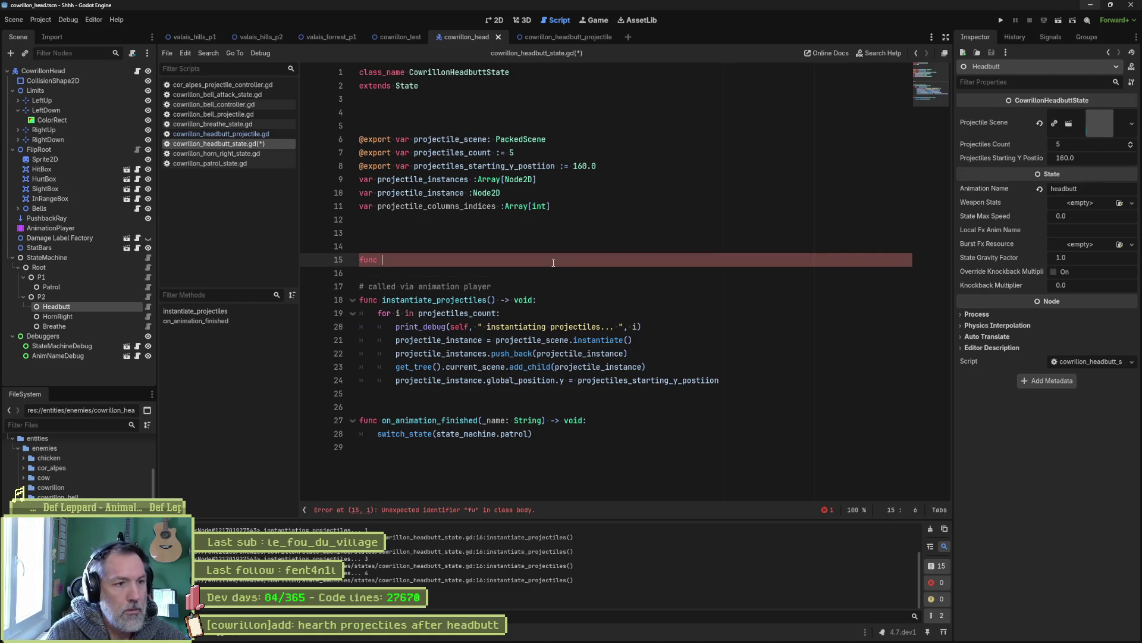
{"action": "key", "text": "BackSpace"}
{"action": "type", "text": "it_inde"}
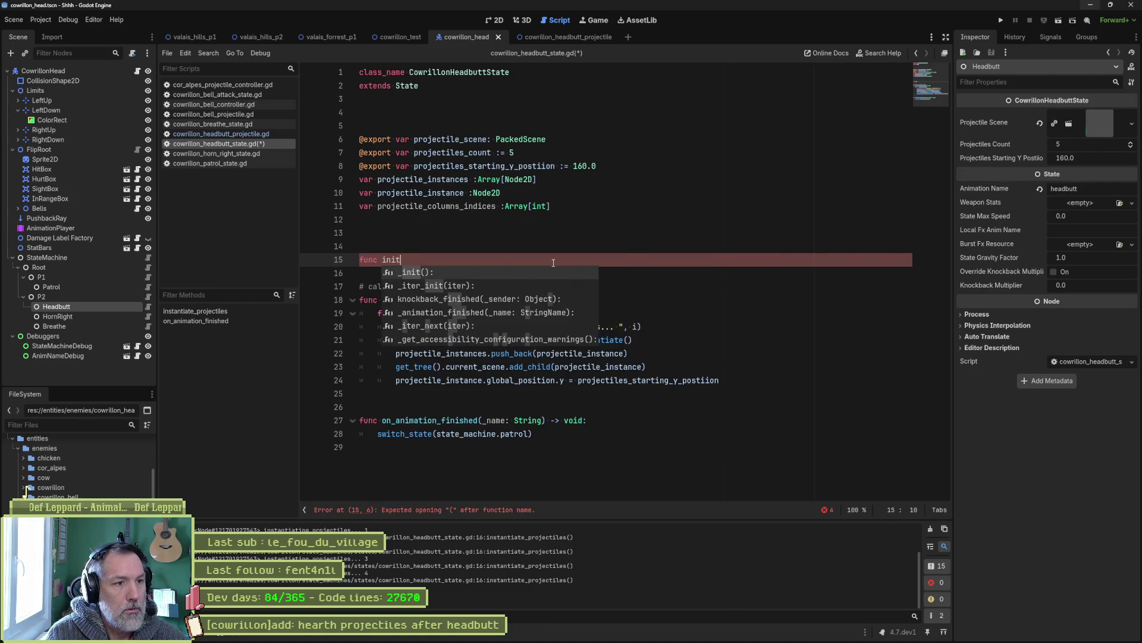
{"action": "type", "text": "ces"}
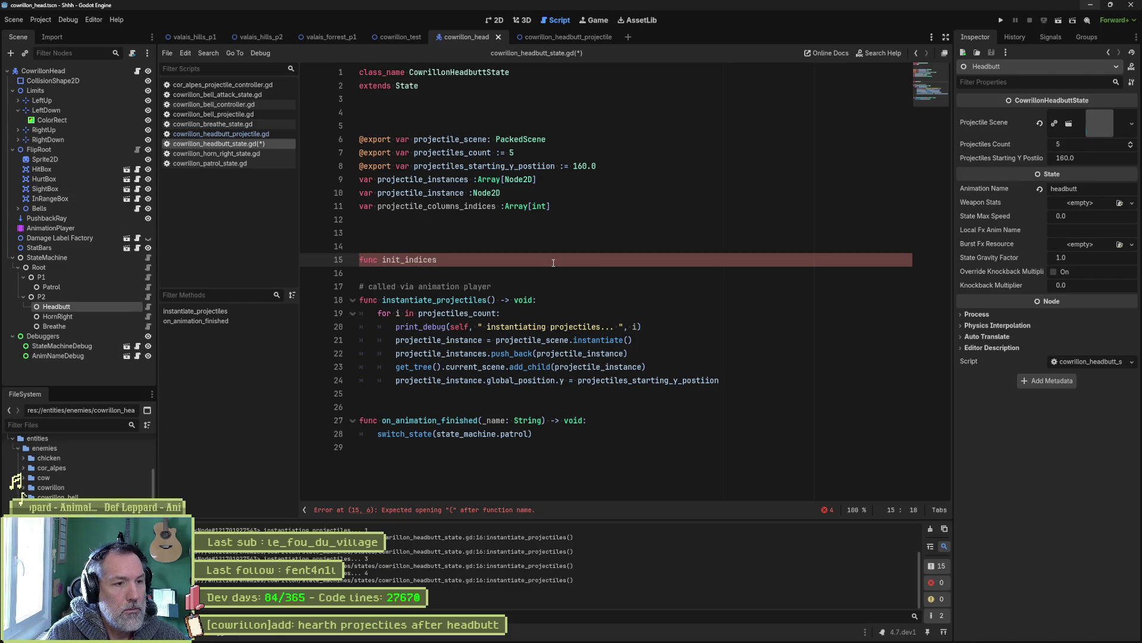
{"action": "type", "text": "() -> void"}
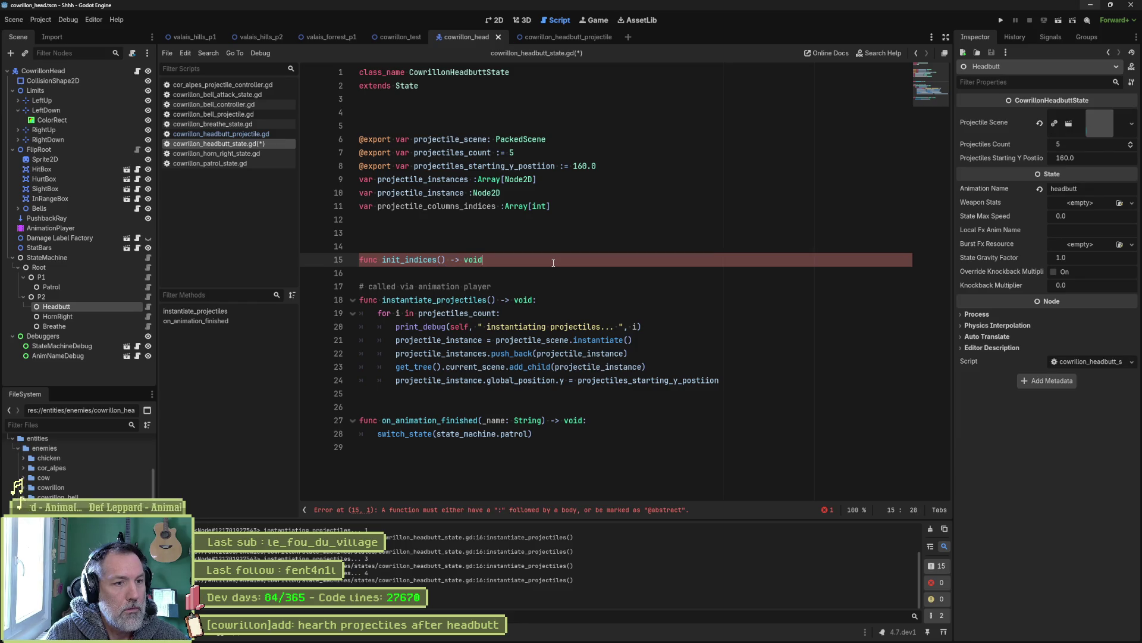
{"action": "type", "text": ":"}
{"action": "key", "text": "Return"}
{"action": "type", "text": "pass"}
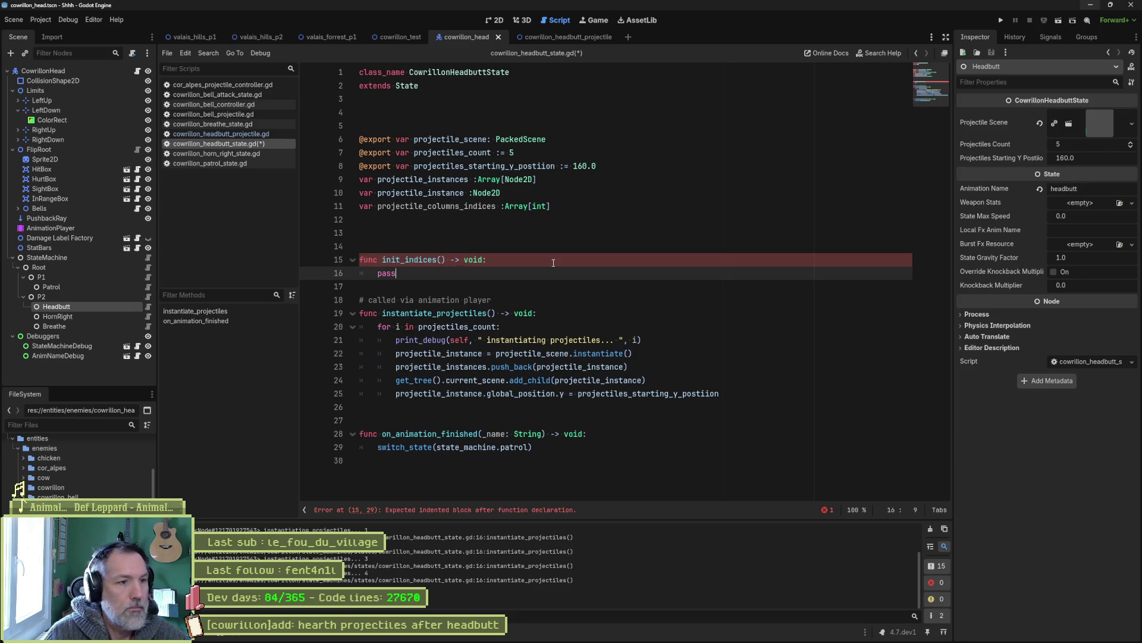
Step: Call init_indices() as the first line of instantiate_projectiles
{"action": "left_click", "coordinate": [504, 327]}
{"action": "key", "text": "ctrl+shift+Return"}
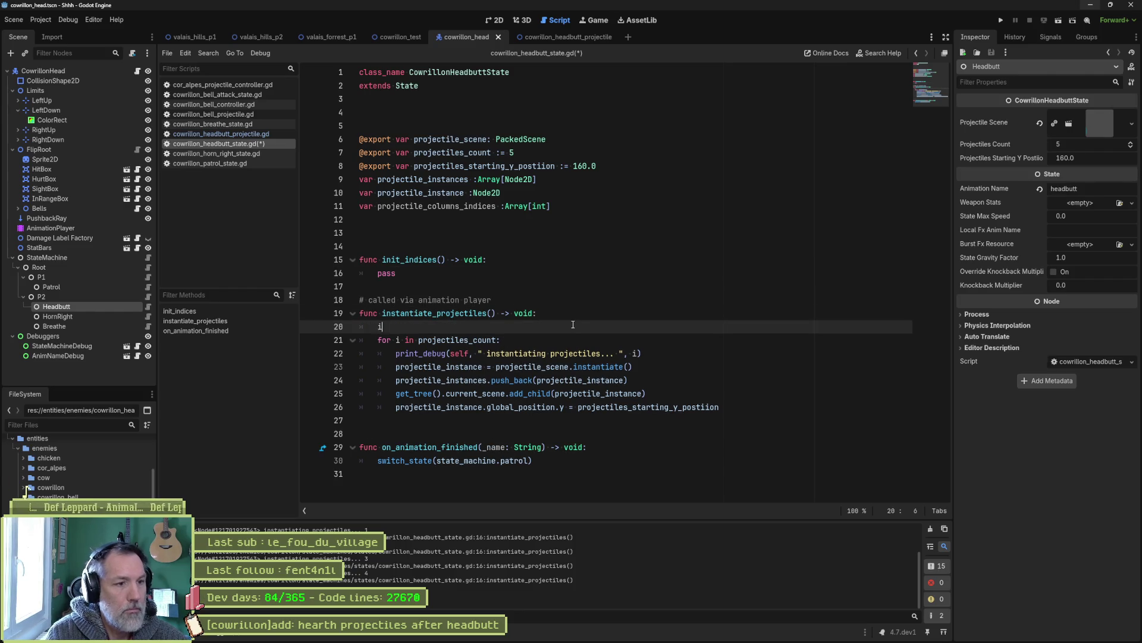
{"action": "type", "text": "ini"}
{"action": "key", "text": "Return"}
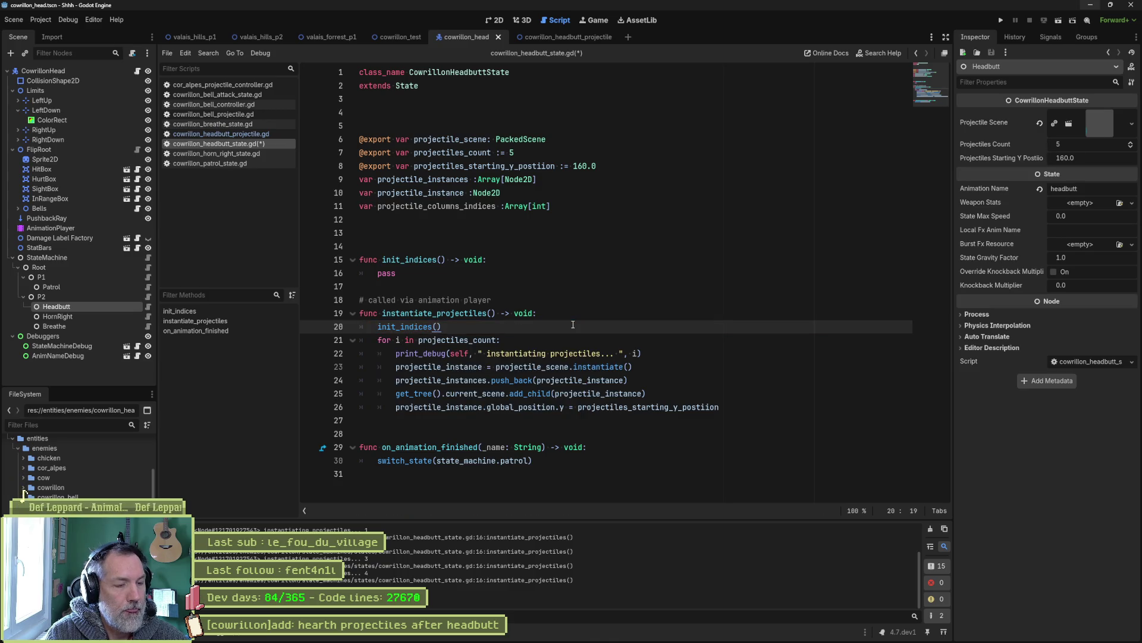
{"action": "key", "text": "Return"}
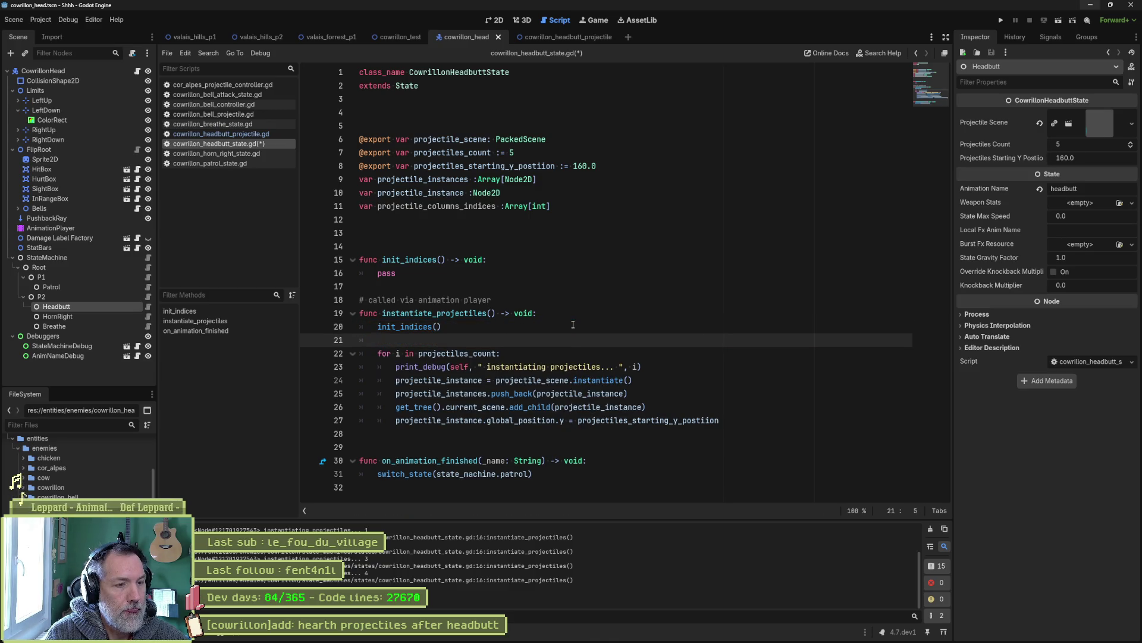
{"action": "key", "text": "Up"}
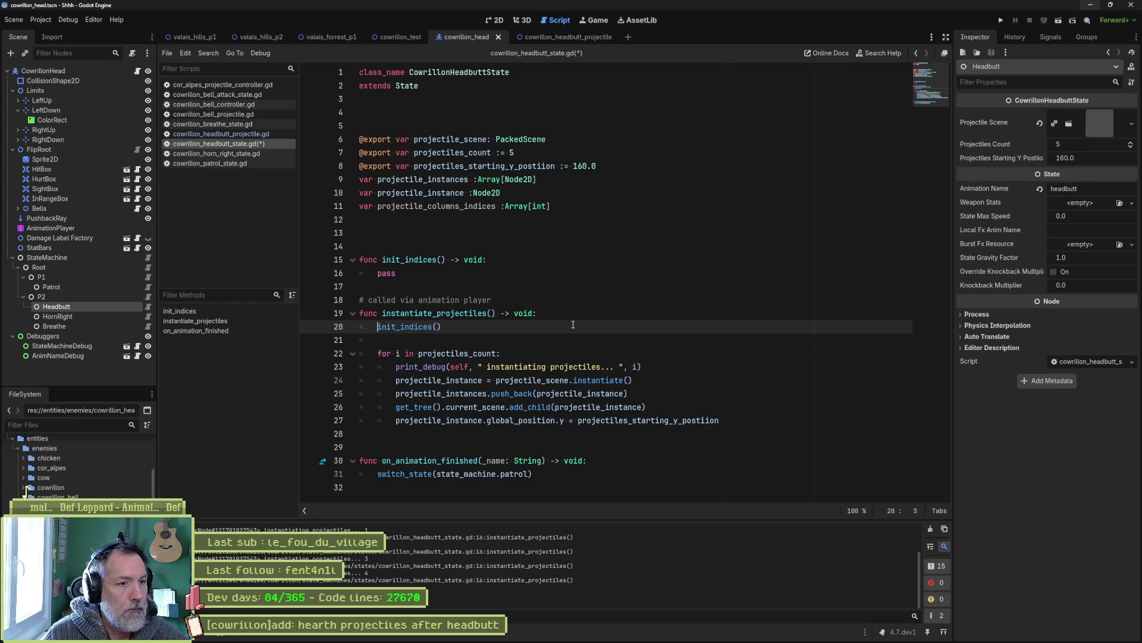
Step: Rename init_indices to set_projectile_columns in both the call and the function definition
{"action": "key", "text": "ctrl+Delete"}
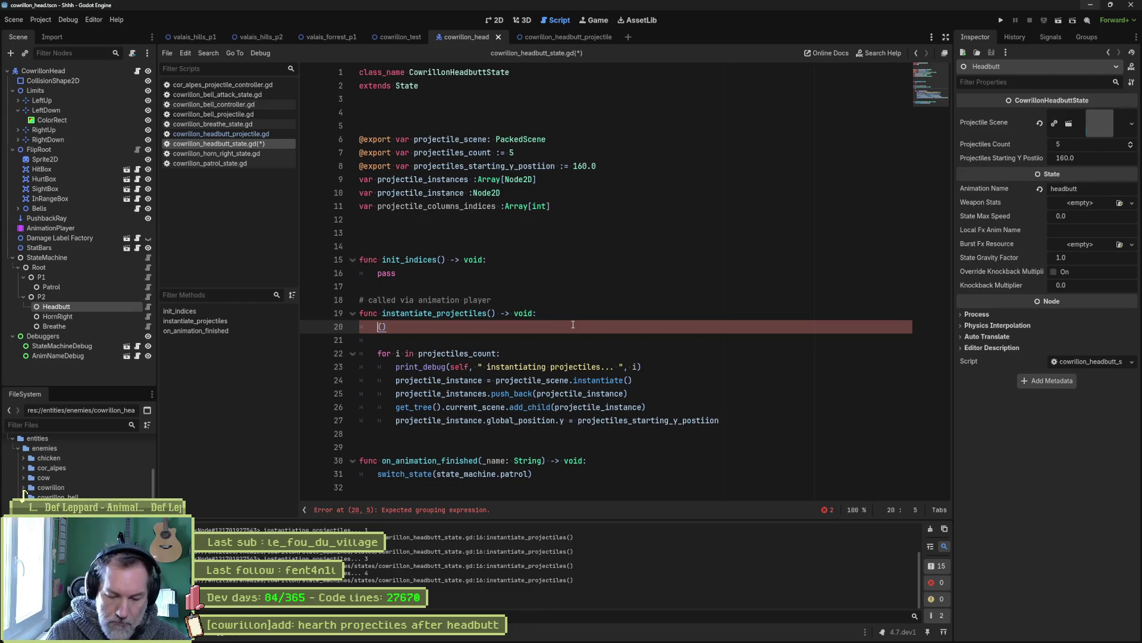
{"action": "type", "text": "set_projecti"}
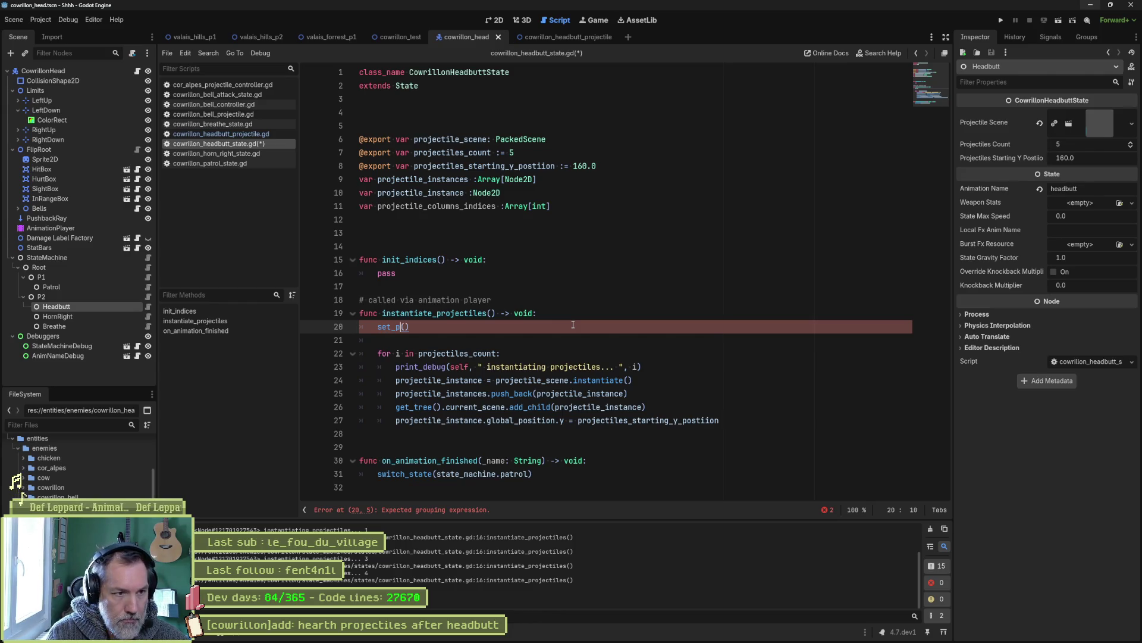
{"action": "type", "text": "le_columns"}
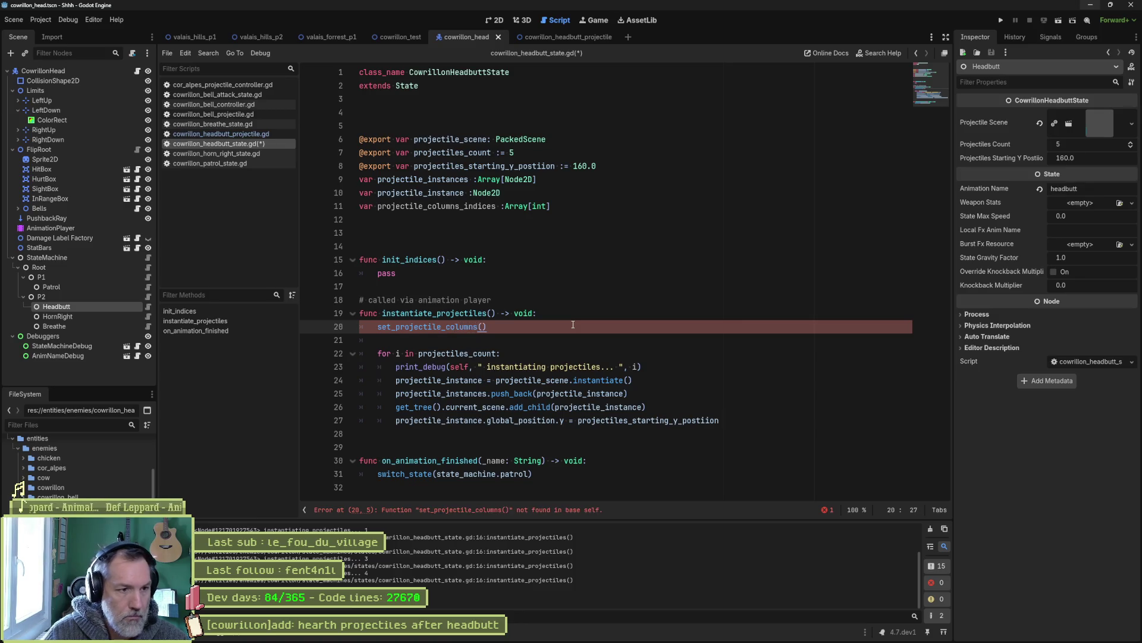
{"action": "key", "text": "ctrl+shift+Left"}
{"action": "key", "text": "ctrl+c"}
{"action": "double_click", "coordinate": [427, 260]}
{"action": "key", "text": "ctrl+v"}
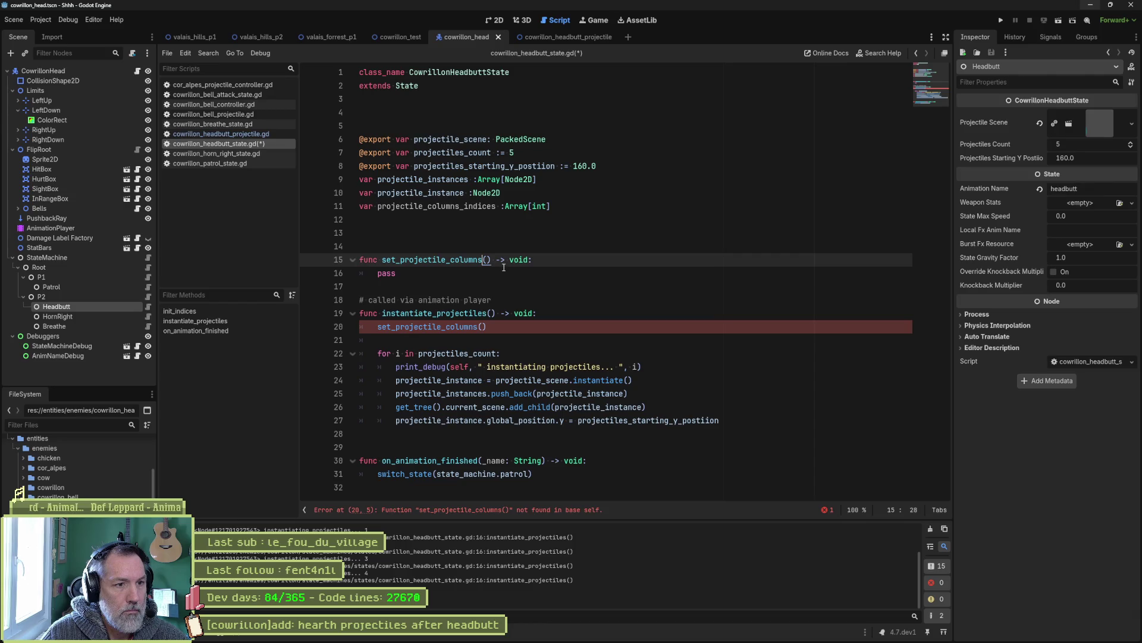
{"action": "left_click", "coordinate": [511, 271]}
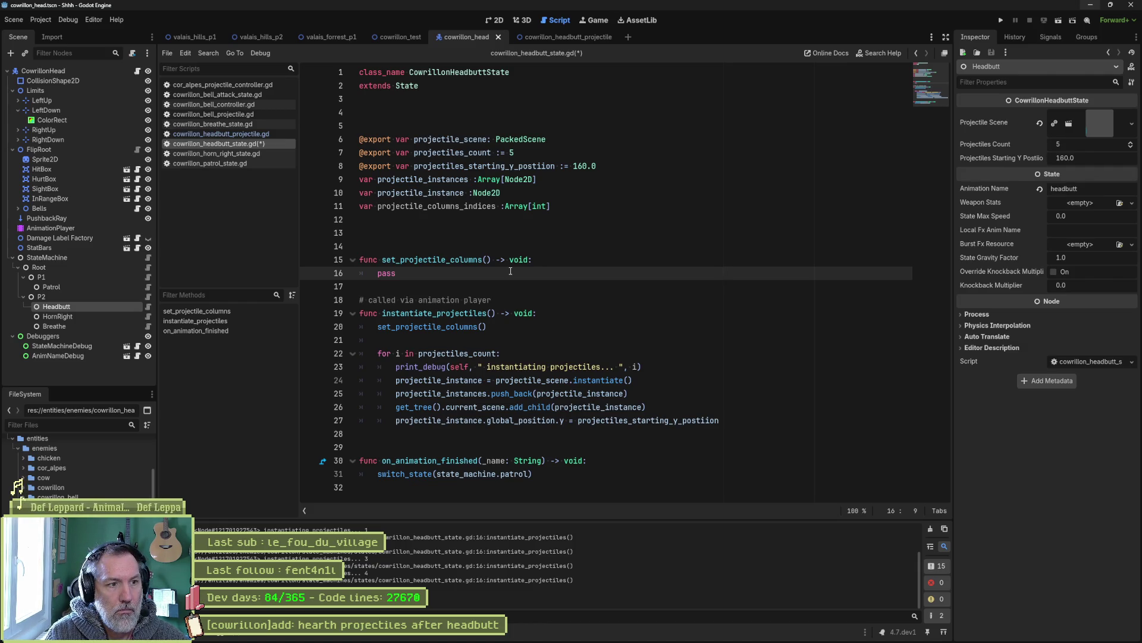
Step: Replace the pass stub with the start of a projectile_columns_indices = [ assignment
{"action": "key", "text": "ctrl+BackSpace"}
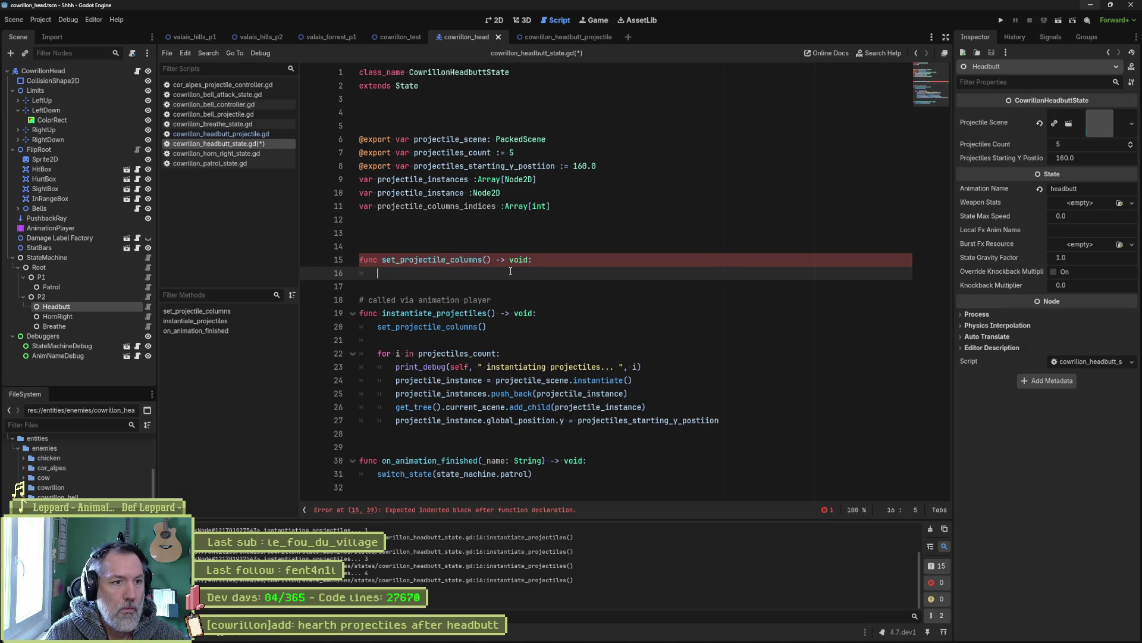
{"action": "type", "text": "indic"}
{"action": "key", "text": "Return"}
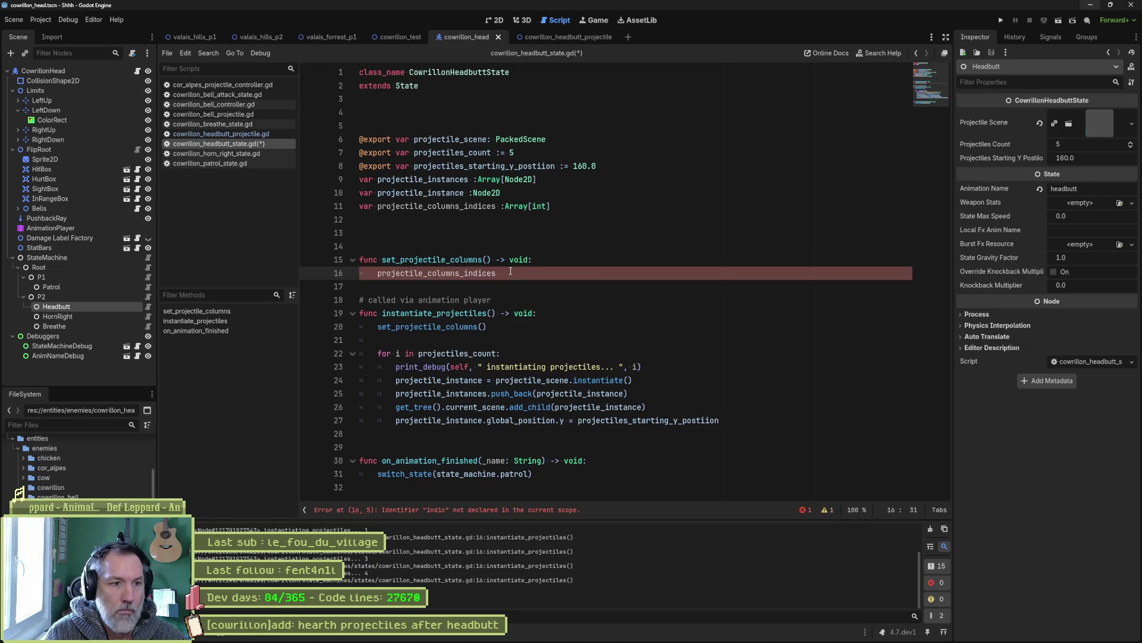
{"action": "type", "text": "= ["}
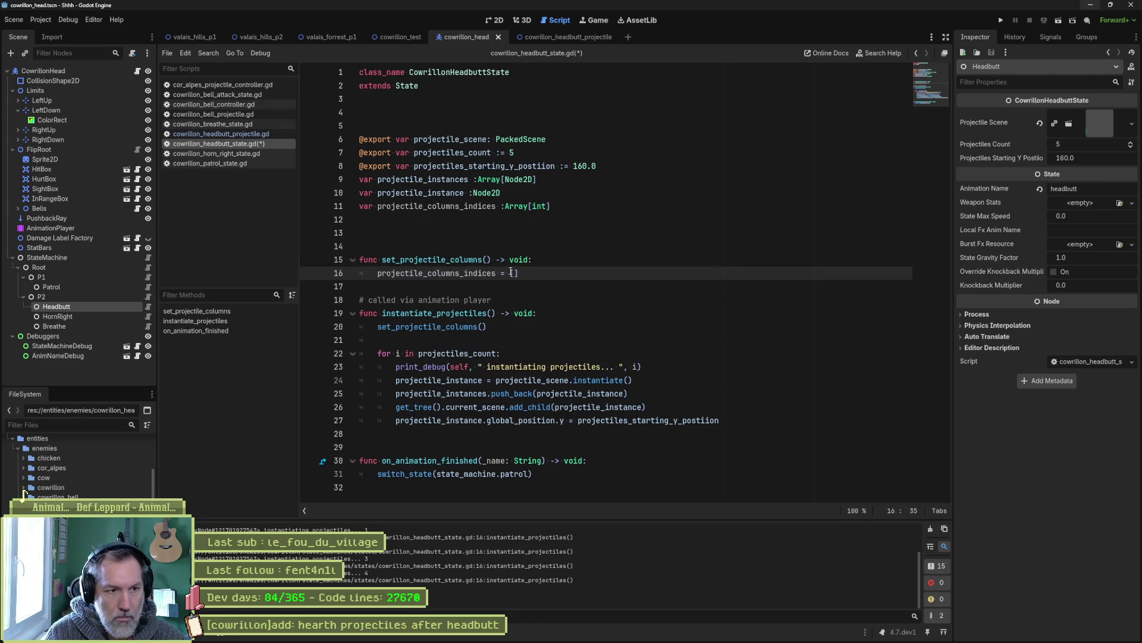
Step: Add a 'for i in 10' loop header above that line
{"action": "key", "text": "Up"}
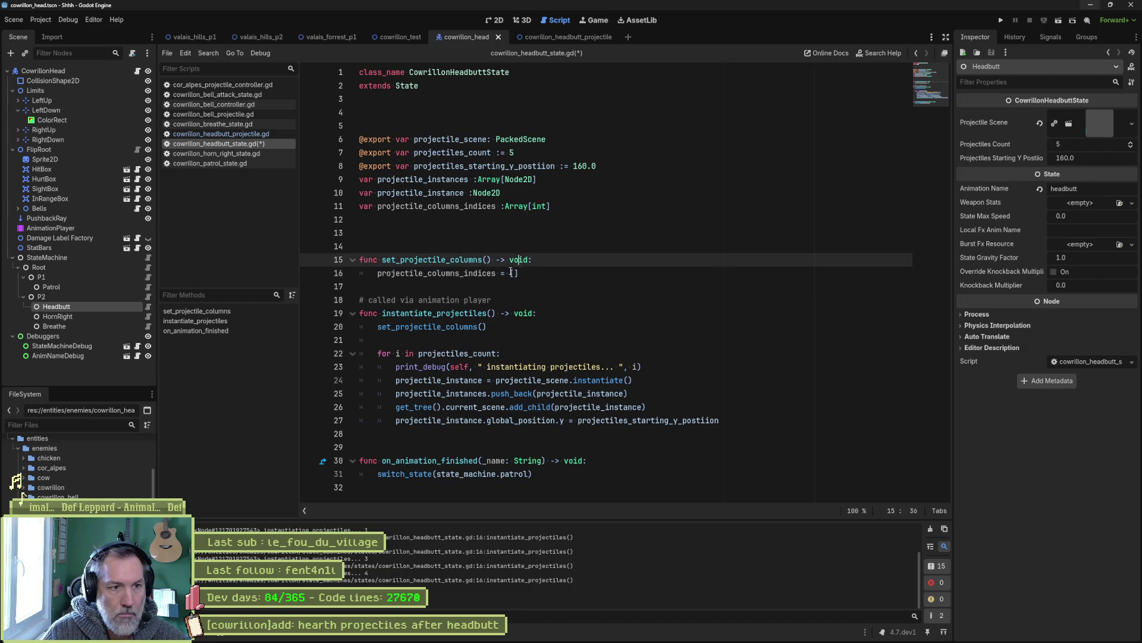
{"action": "key", "text": "Return"}
{"action": "type", "text": "for i"}
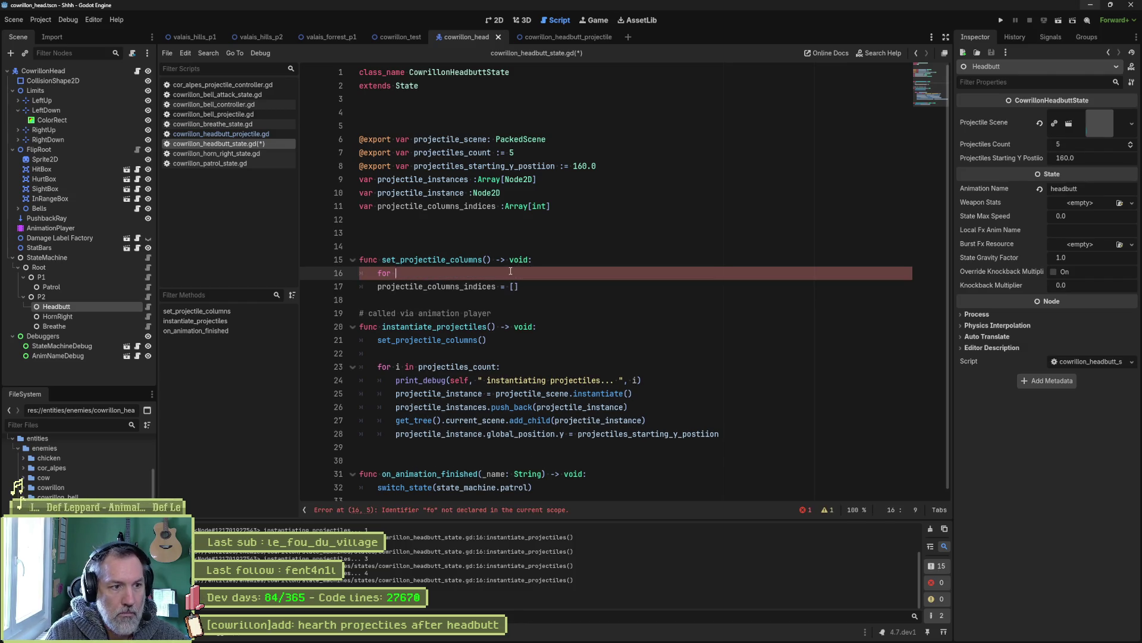
{"action": "type", "text": " in ran"}
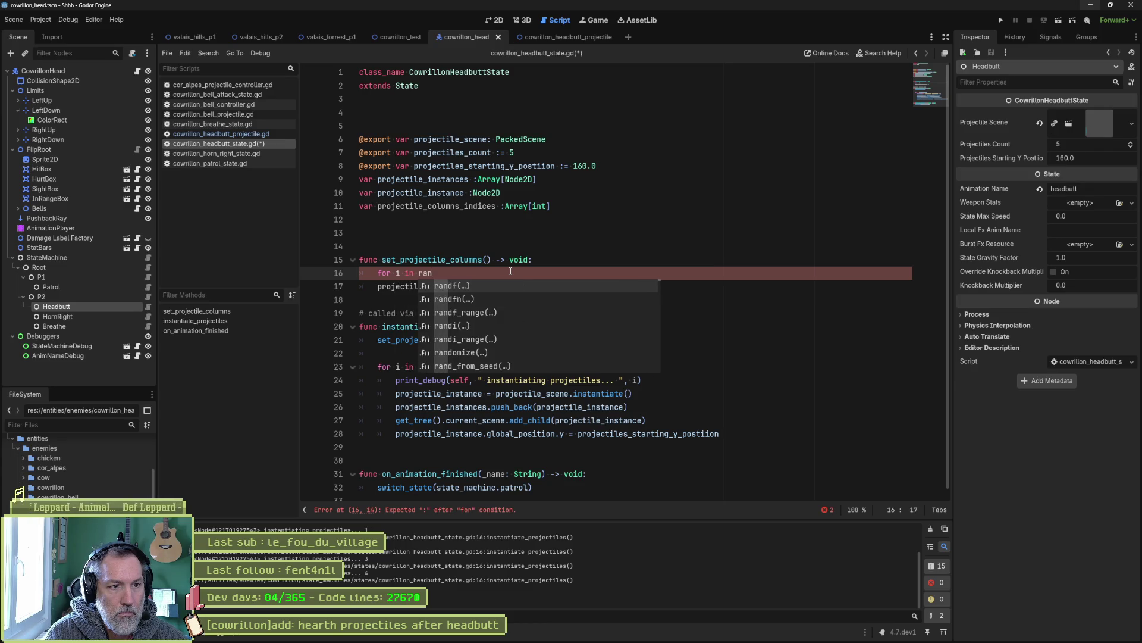
{"action": "key", "text": "BackSpace"}
{"action": "key", "text": "BackSpace"}
{"action": "key", "text": "BackSpace"}
{"action": "type", "text": "10:"}
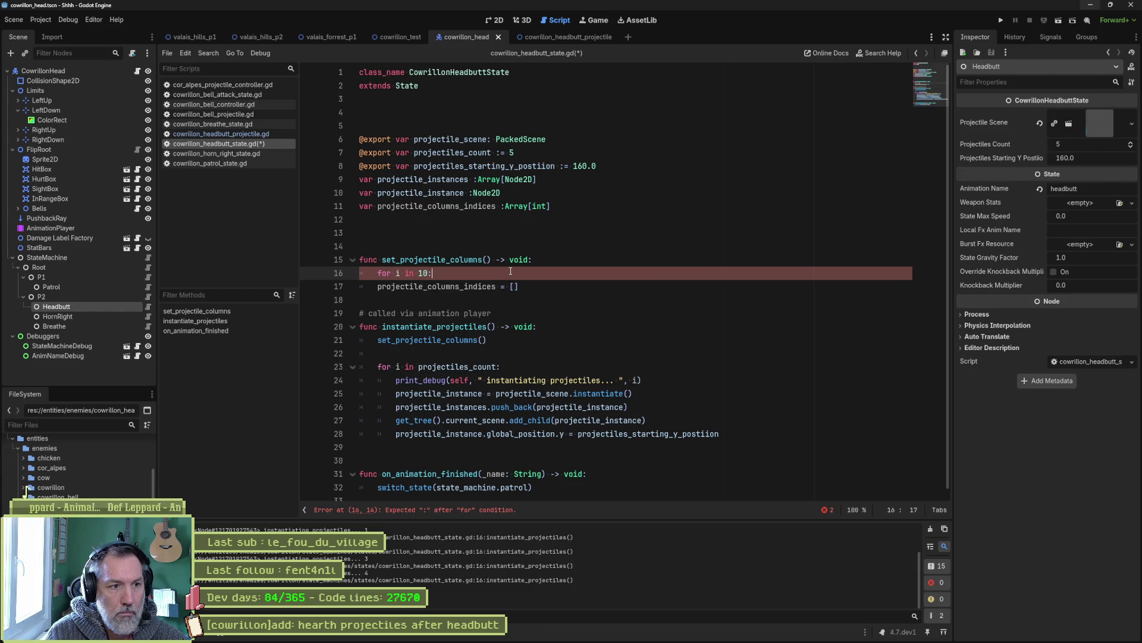
Step: Make the loop body projectile_columns_indices.push_back(i)
{"action": "key", "text": "Down"}
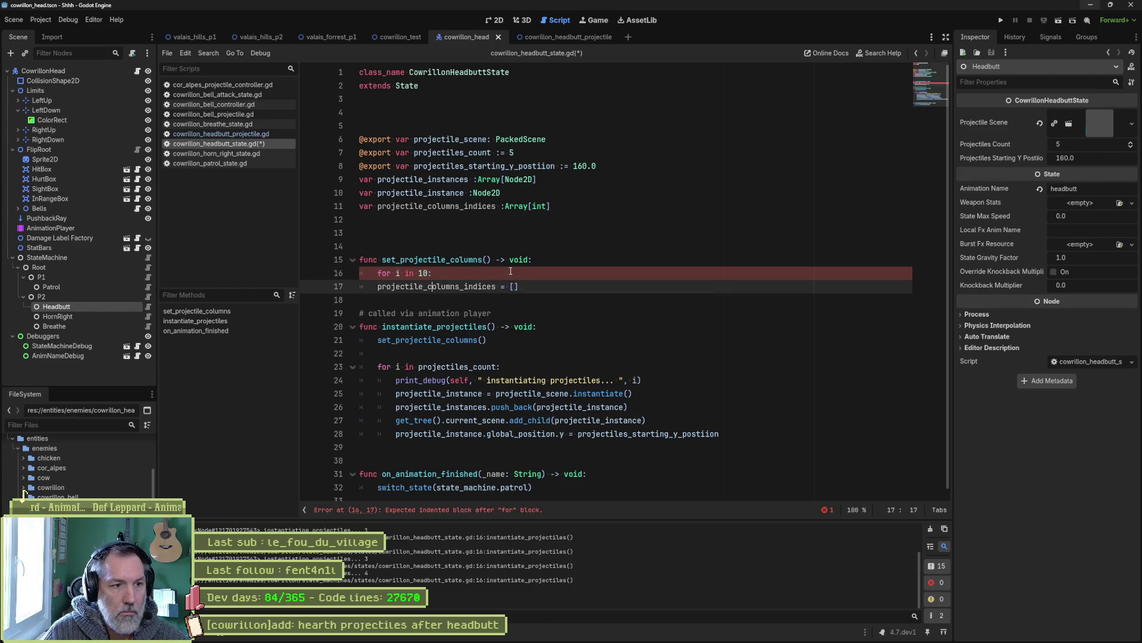
{"action": "key", "text": "Home"}
{"action": "key", "text": "Tab"}
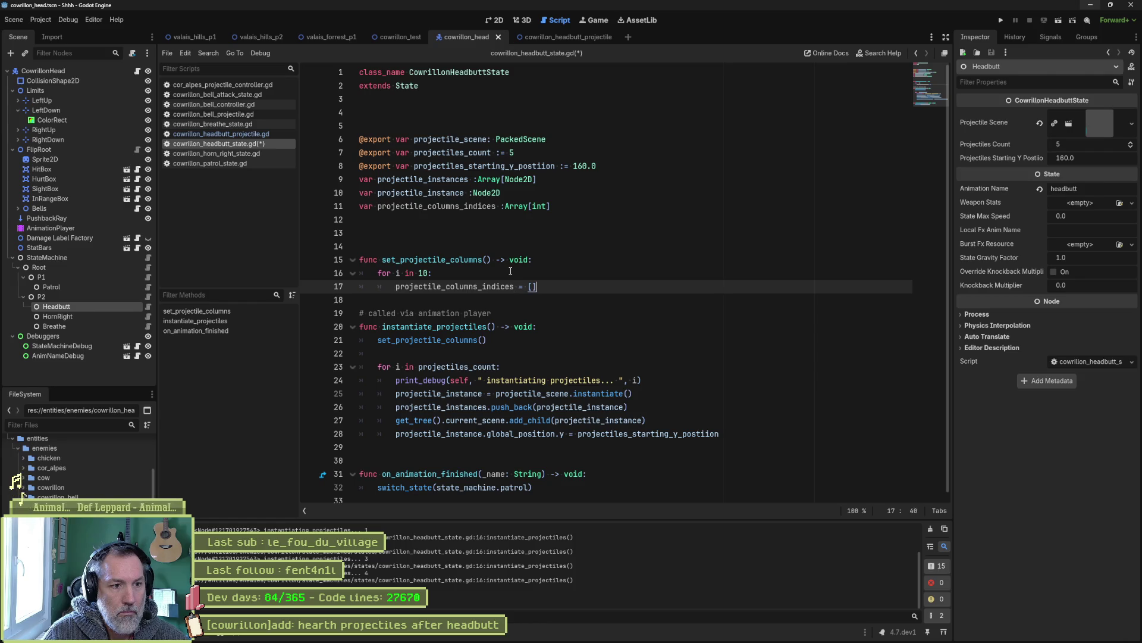
{"action": "key", "text": "shift+End"}
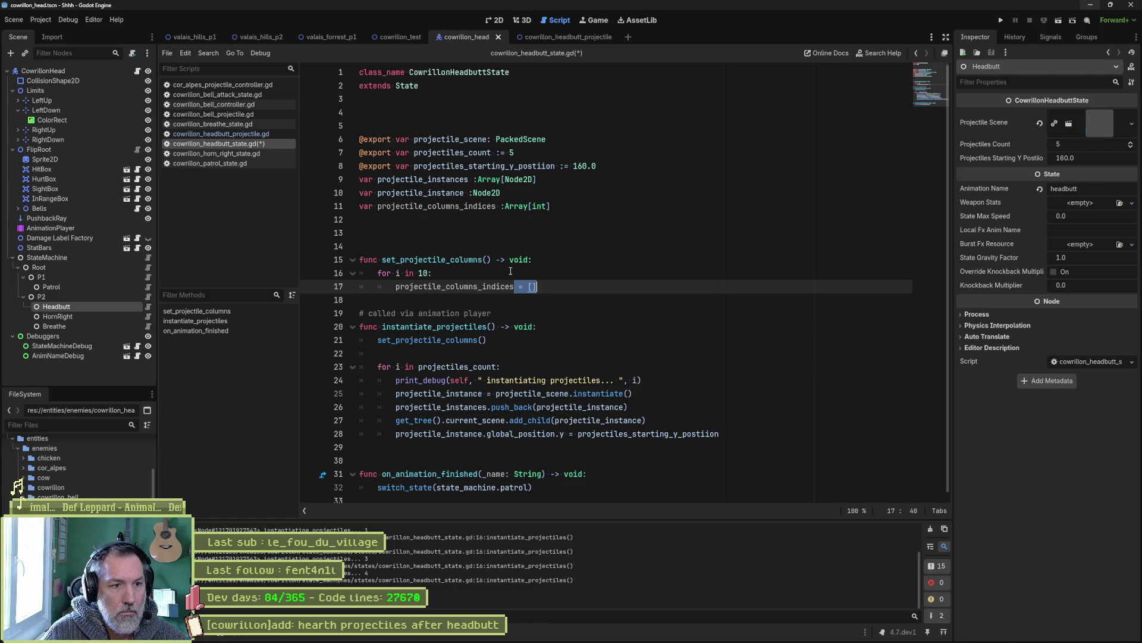
{"action": "type", "text": ".pu"}
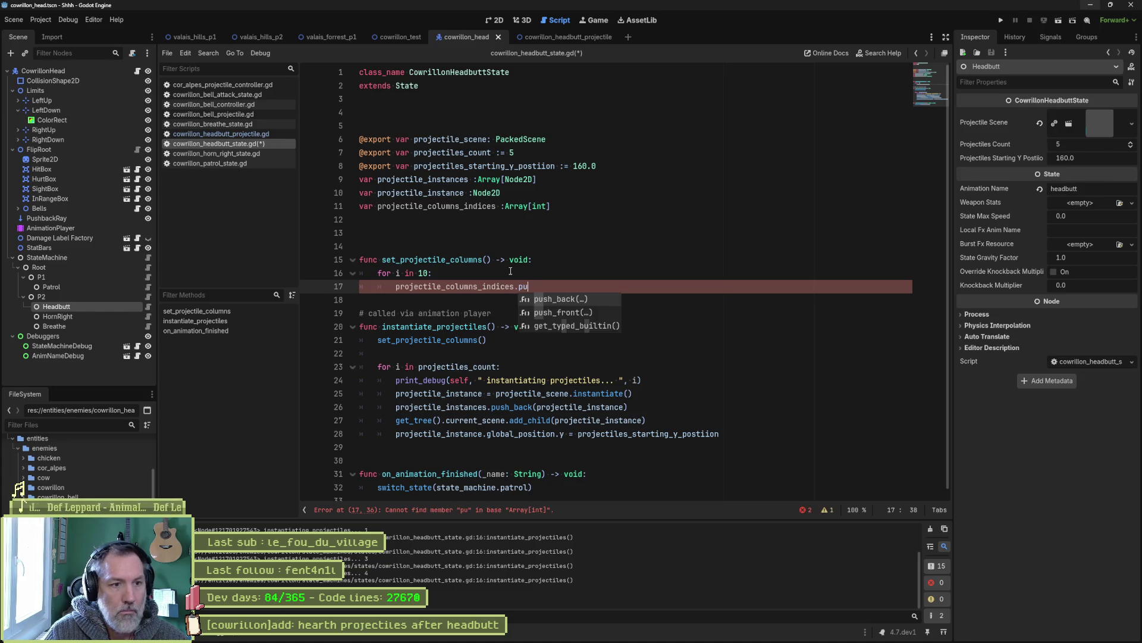
{"action": "key", "text": "Return"}
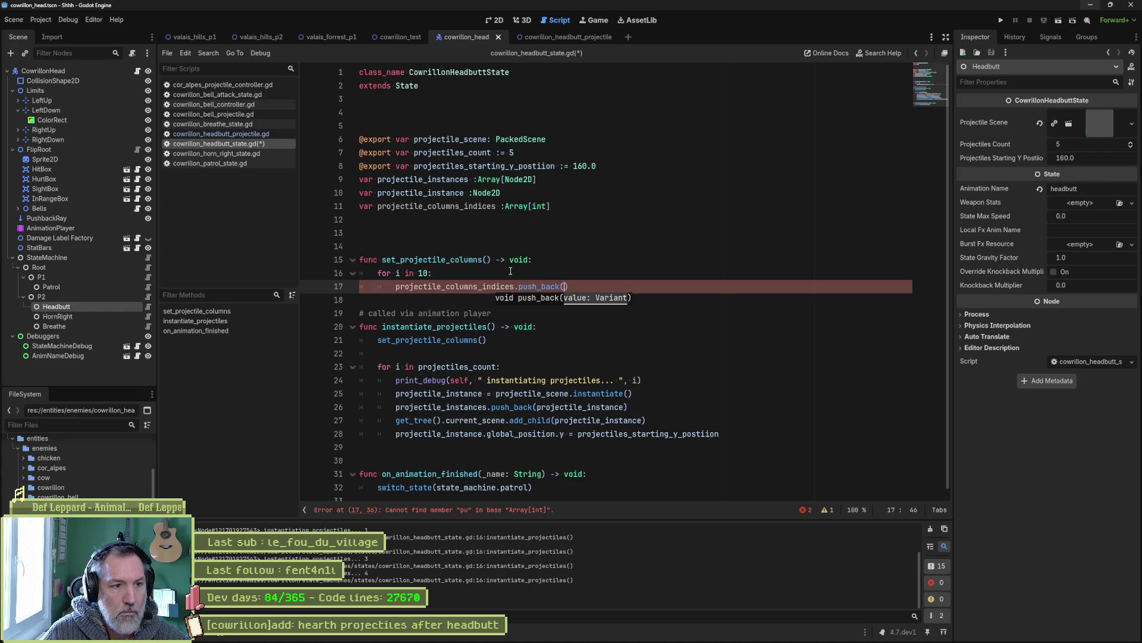
{"action": "type", "text": "i"}
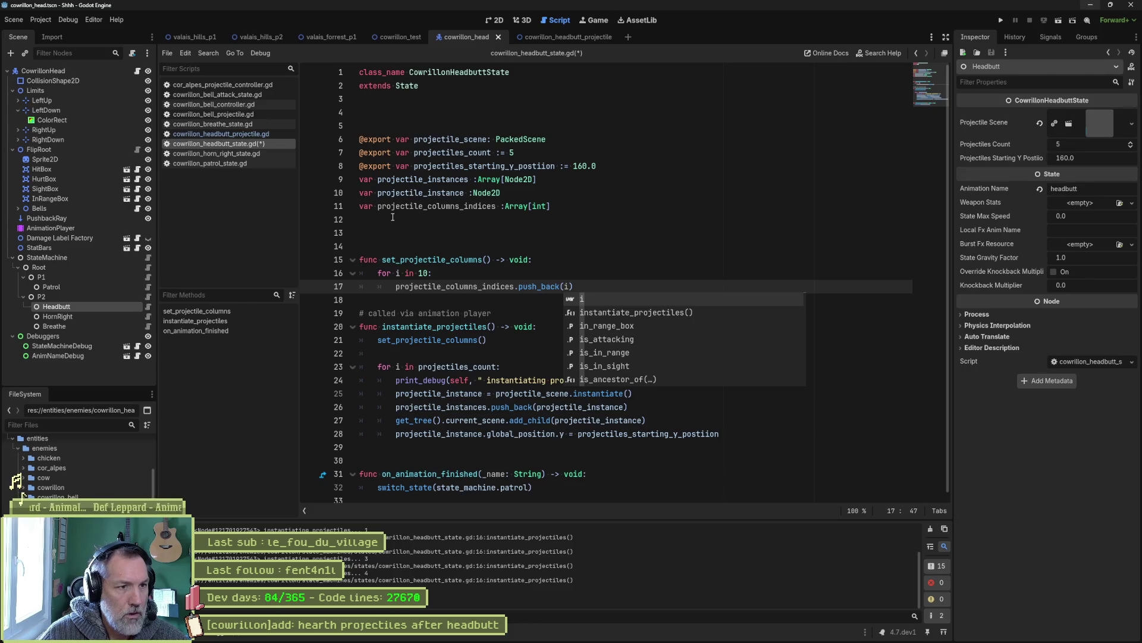
{"action": "left_click", "coordinate": [363, 207]}
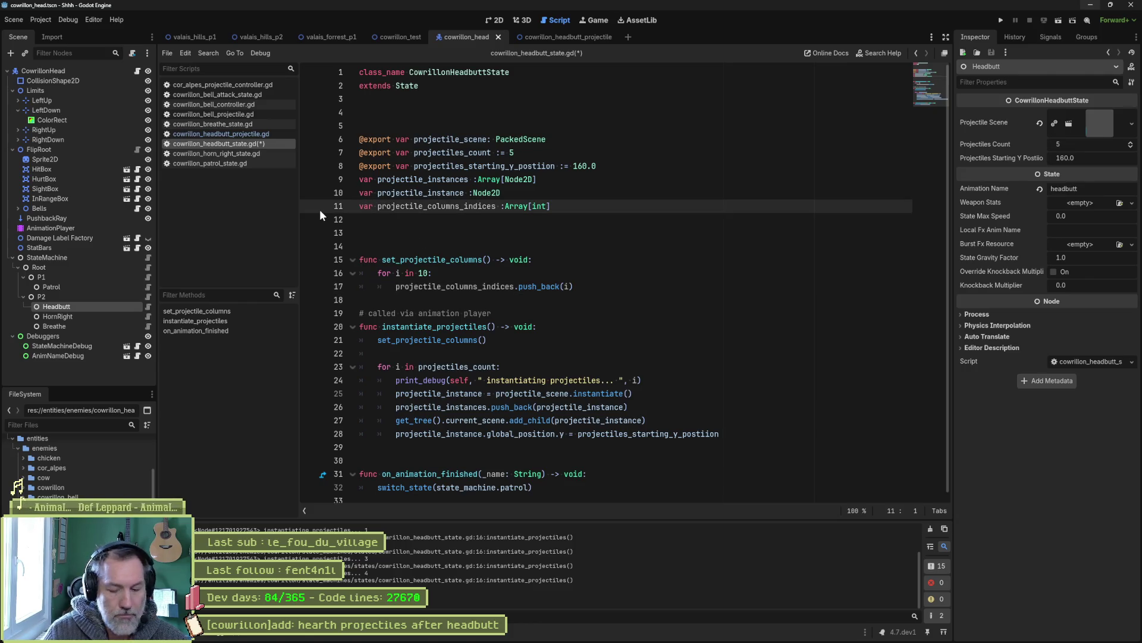
{"action": "type", "text": "@export"}
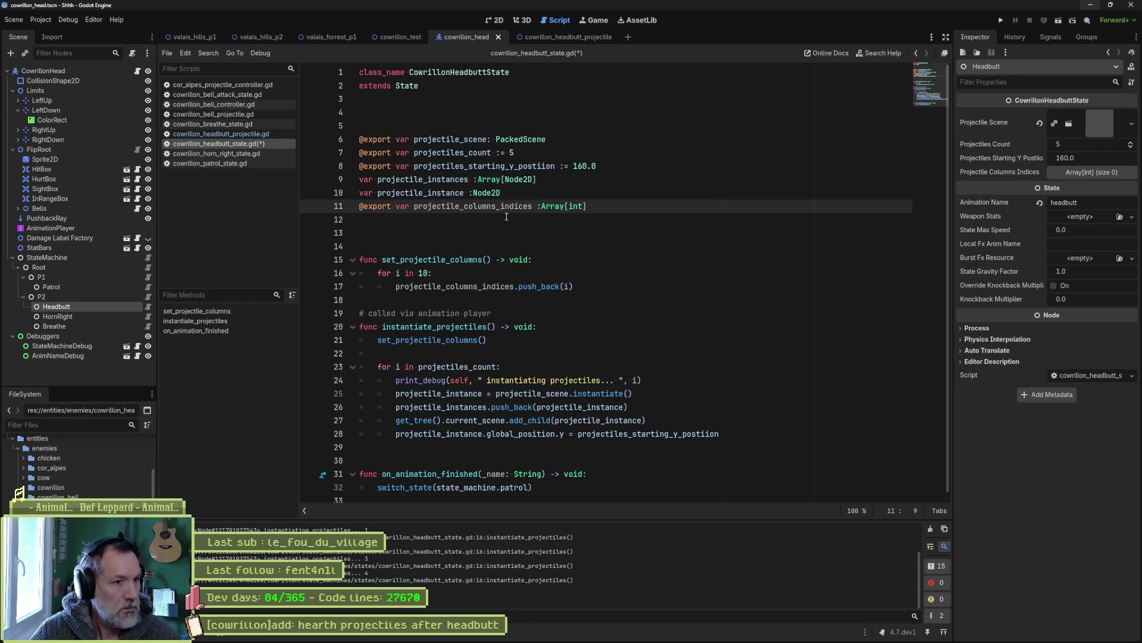
{"action": "left_click", "coordinate": [579, 286]}
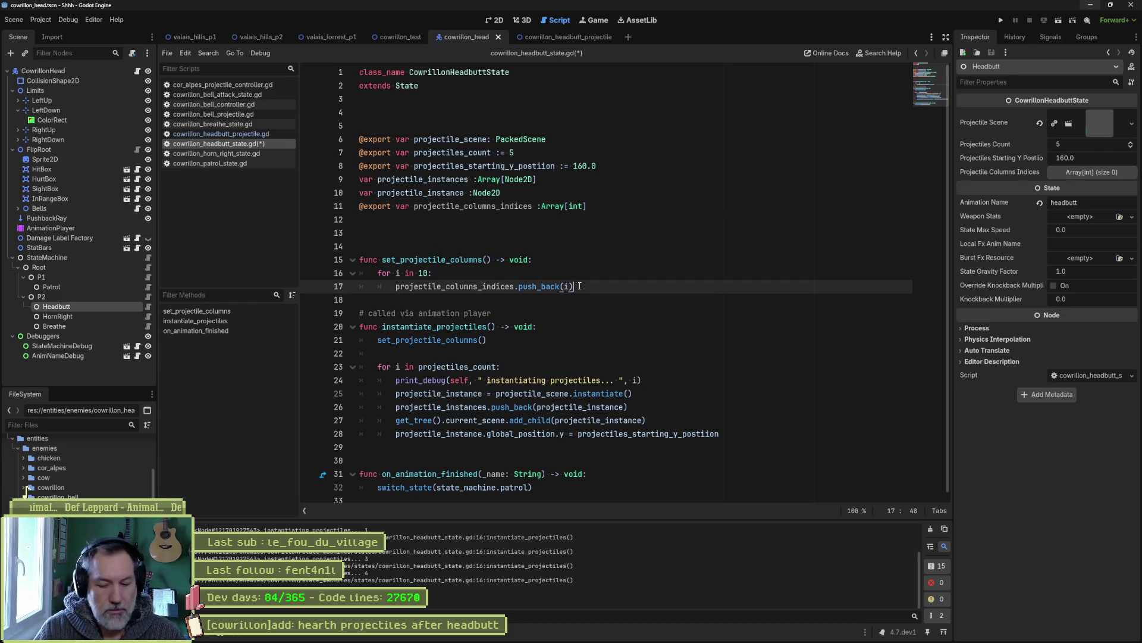
Step: Add a second loop, 'for i in projectiles_count:', below the first one
{"action": "key", "text": "Return"}
{"action": "type", "text": "Q"}
{"action": "key", "text": "BackSpace"}
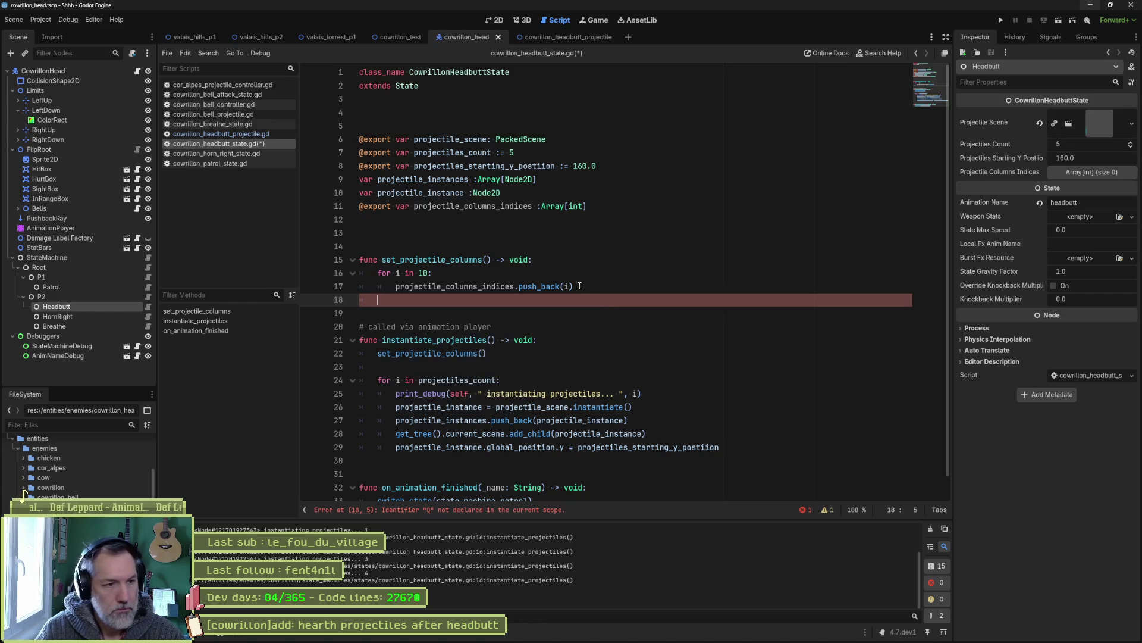
{"action": "key", "text": "Return"}
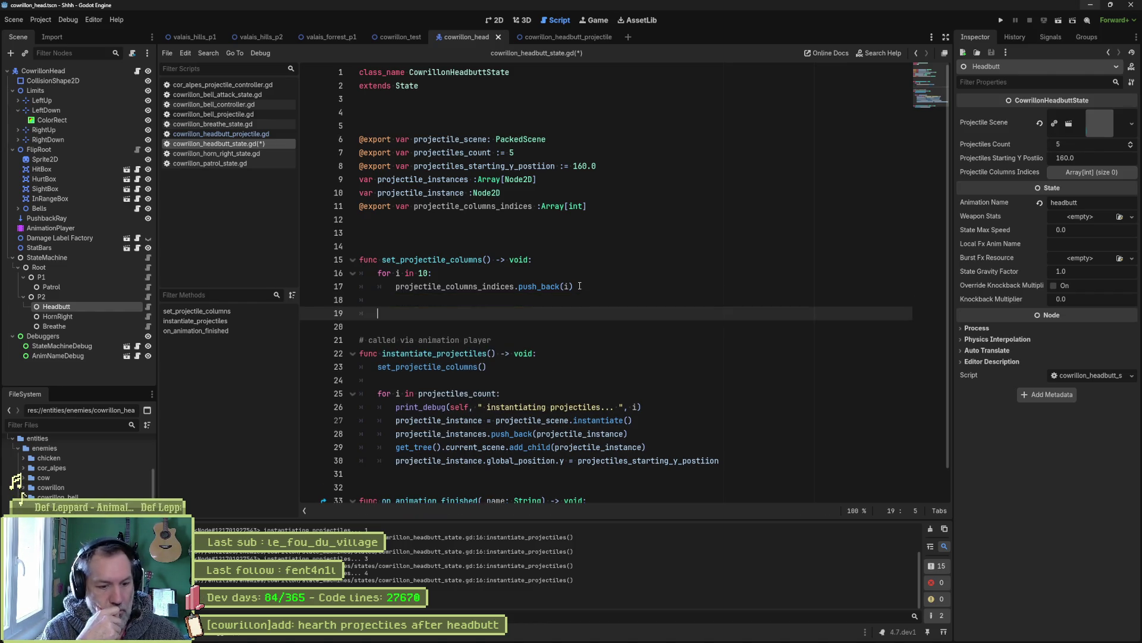
{"action": "type", "text": "for i in "}
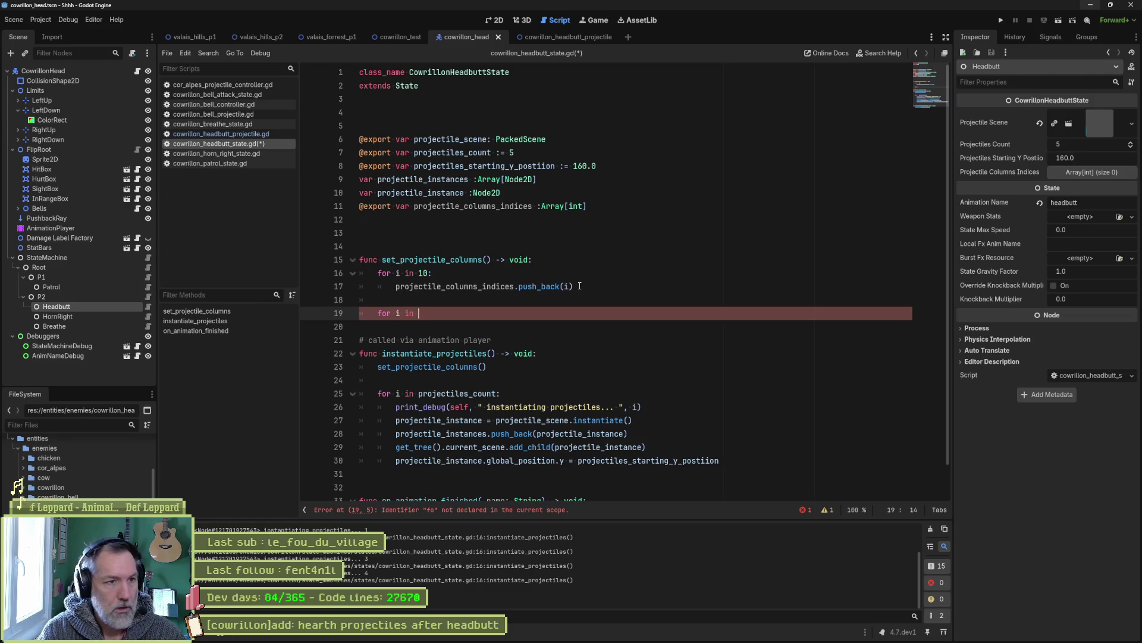
{"action": "type", "text": "coun"}
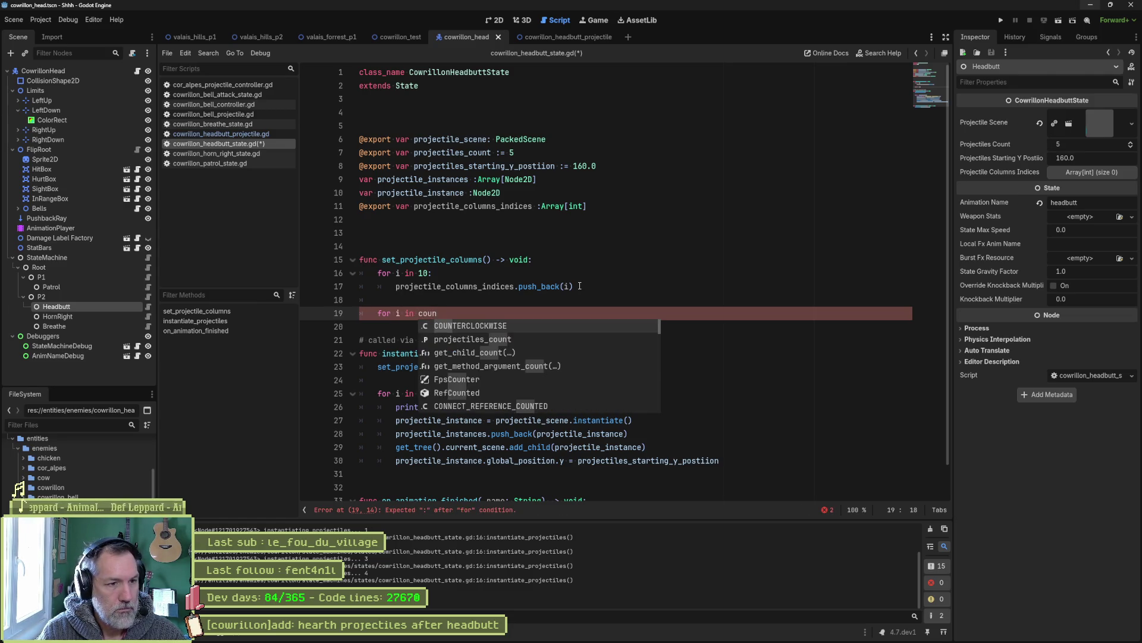
{"action": "key", "text": "Down"}
{"action": "key", "text": "Return"}
{"action": "type", "text": ":"}
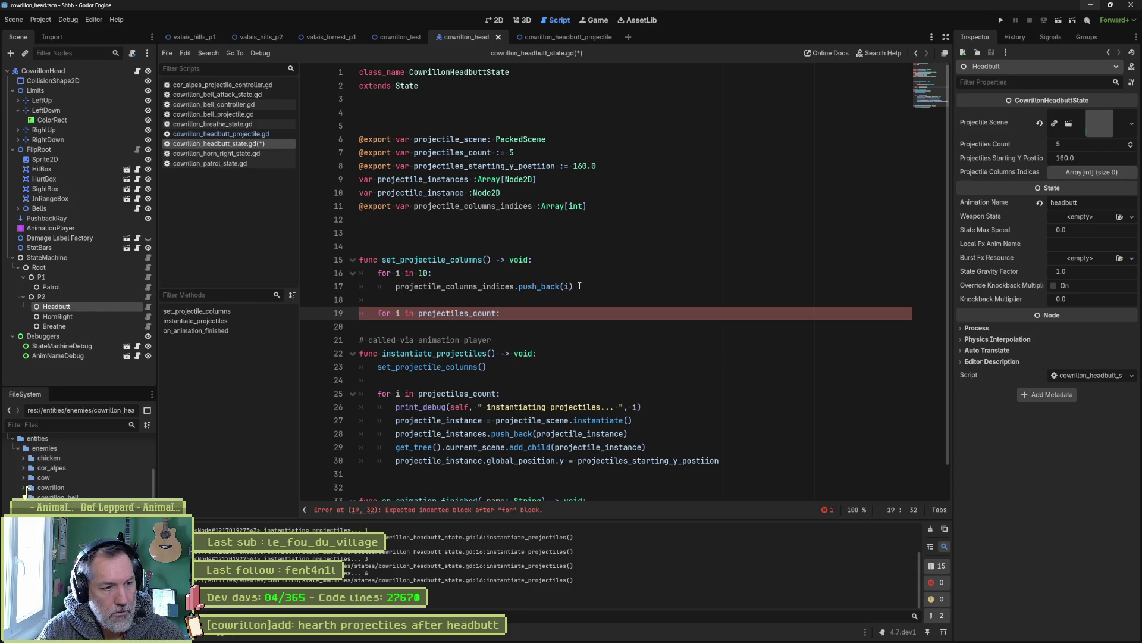
{"action": "key", "text": "Return"}
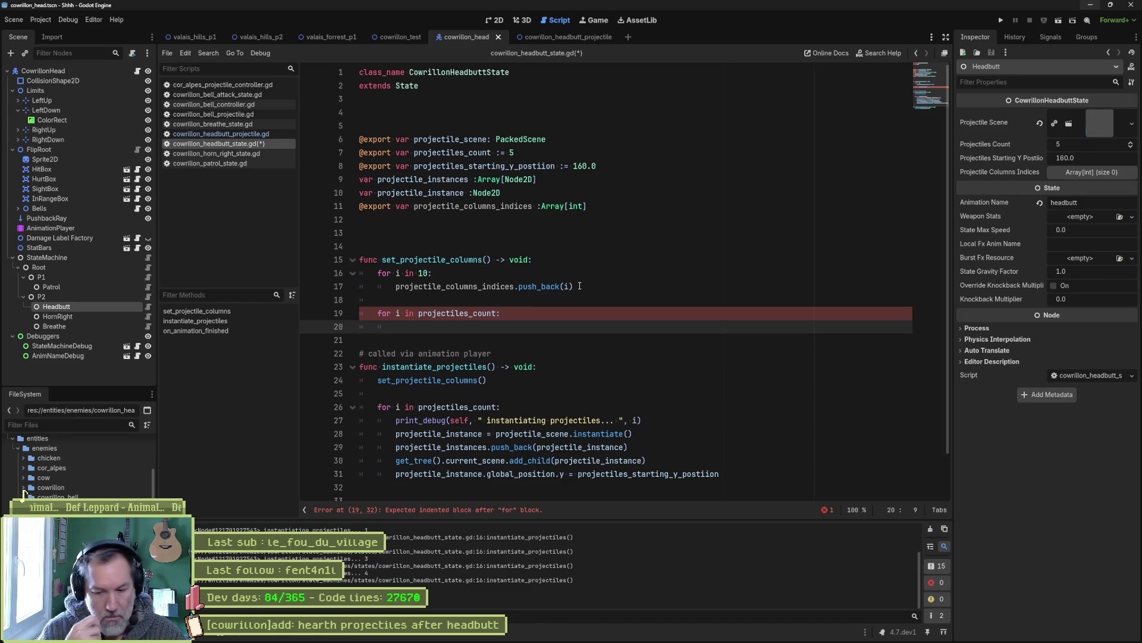
Step: Start its body with 'var r = randi_range()' via autocomplete
{"action": "type", "text": "var r"}
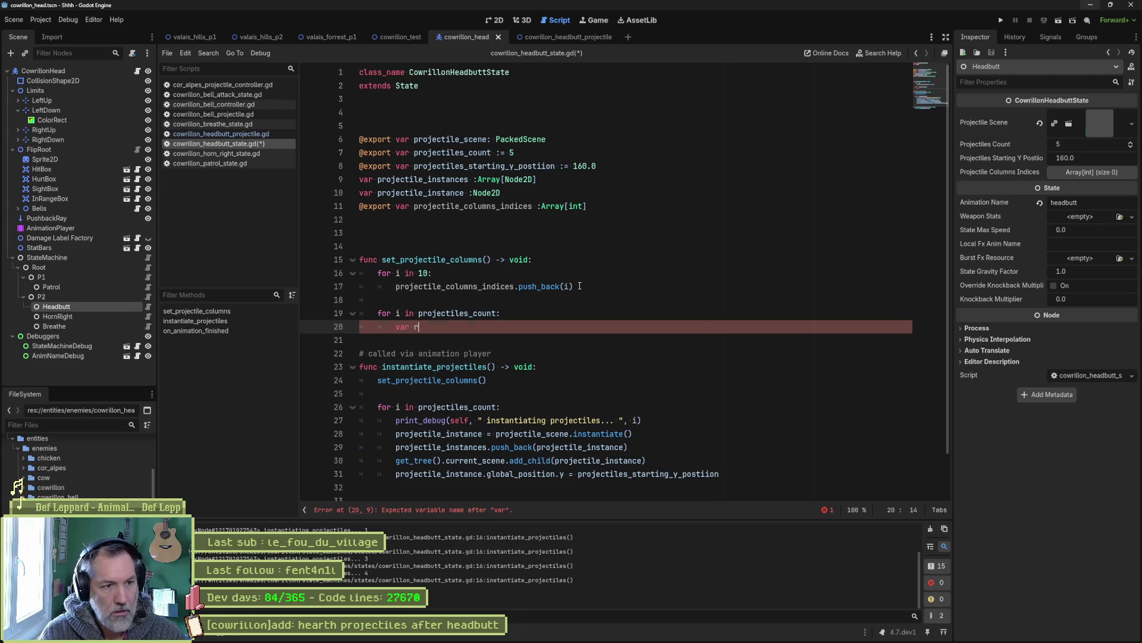
{"action": "type", "text": " = random"}
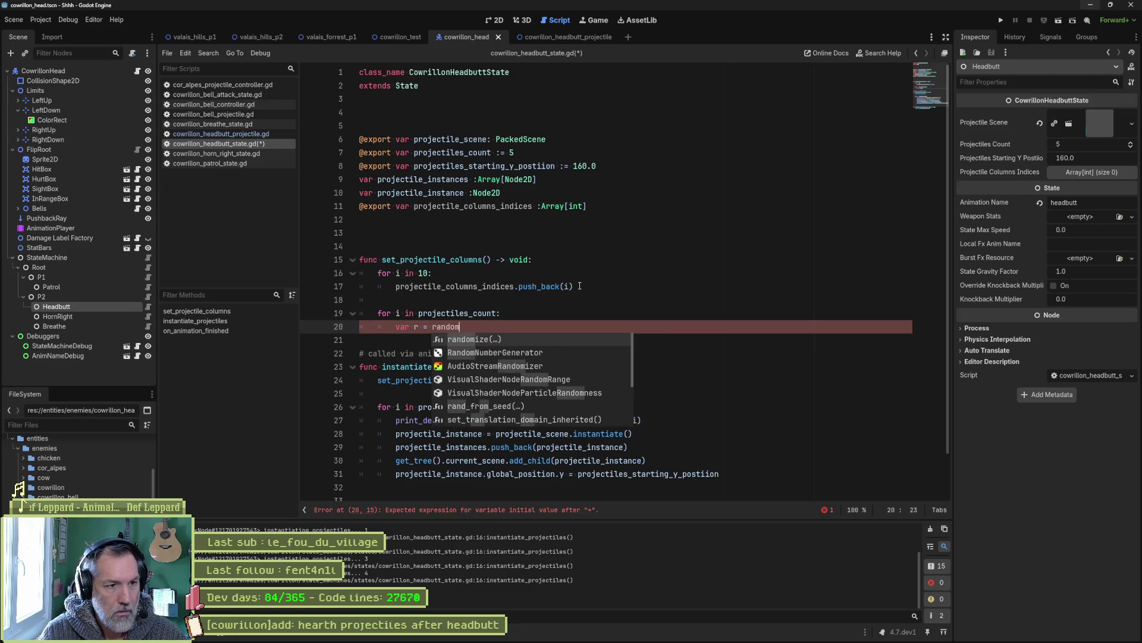
{"action": "key", "text": "BackSpace"}
{"action": "key", "text": "BackSpace"}
{"action": "key", "text": "BackSpace"}
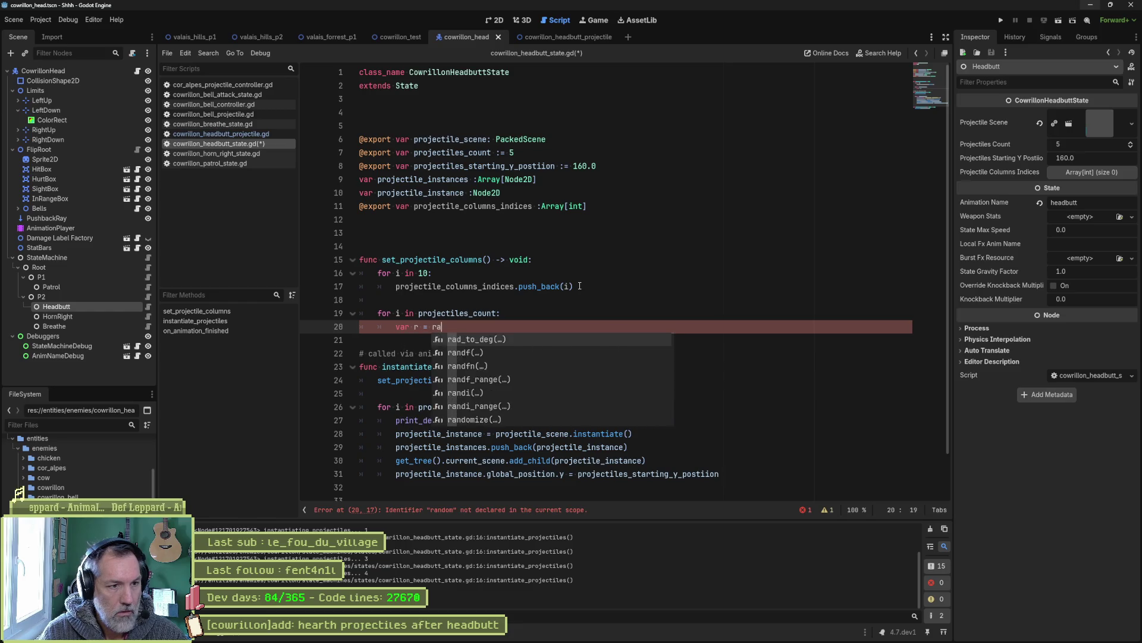
{"action": "type", "text": "ge"}
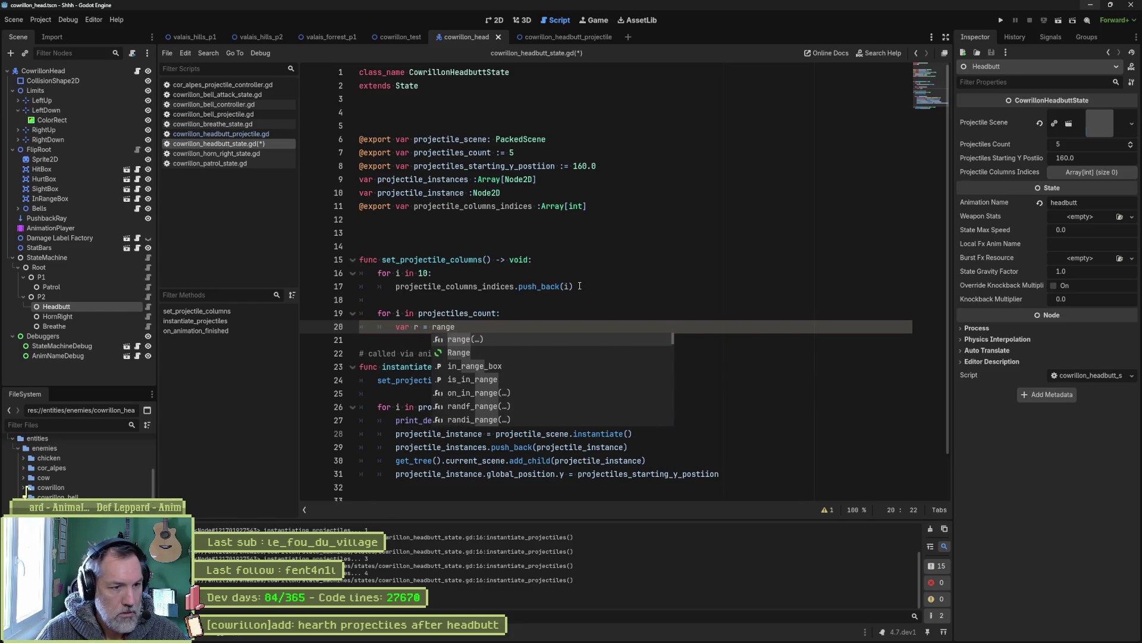
{"action": "key", "text": "Down"}
{"action": "key", "text": "Down"}
{"action": "key", "text": "Down"}
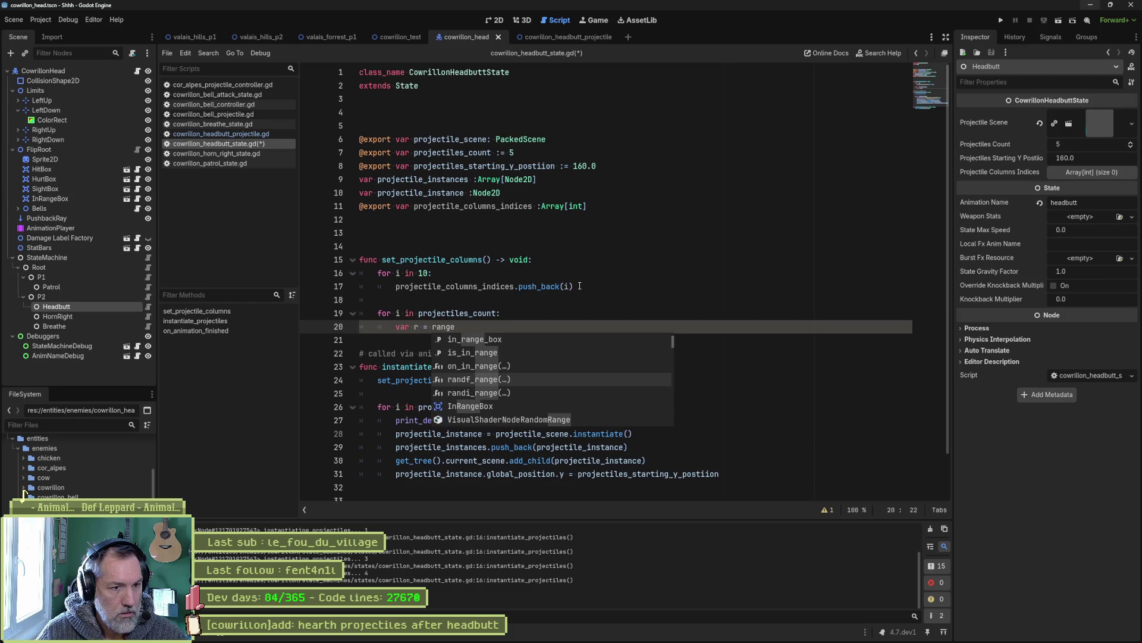
{"action": "key", "text": "Return"}
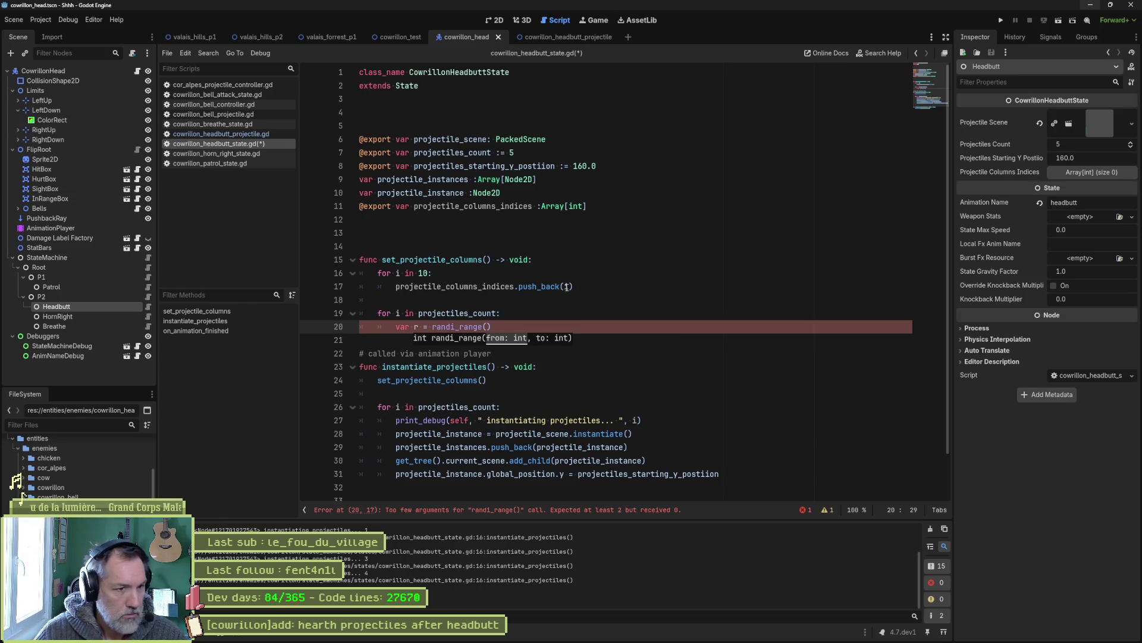
{"action": "mouse_move", "coordinate": [458, 327]}
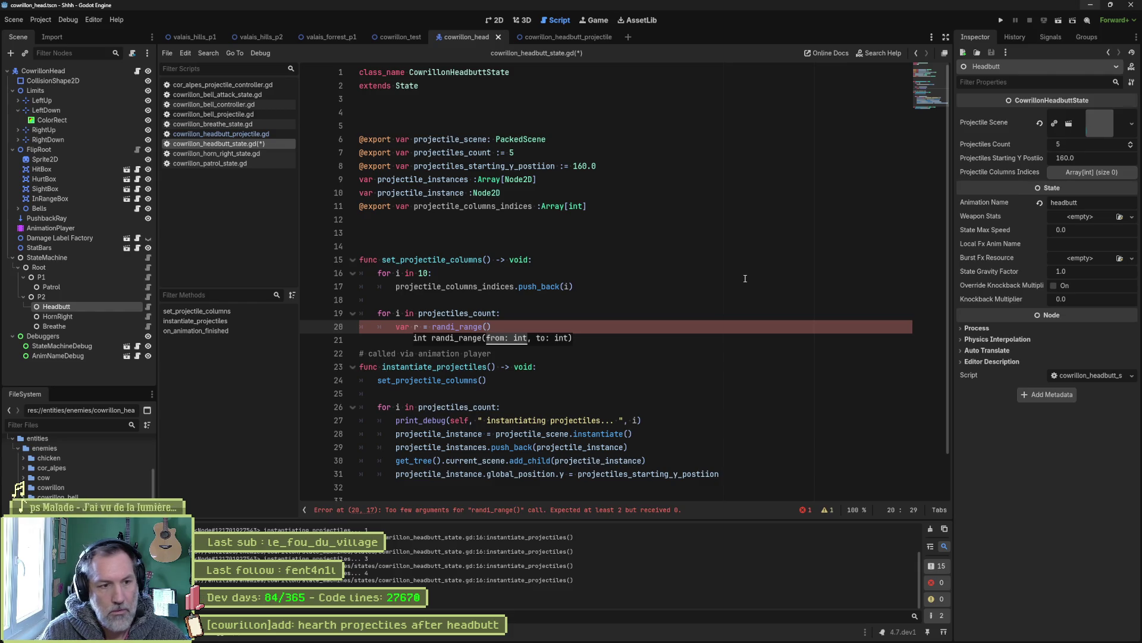
Step: Give randi_range the arguments 0, projectiles_count - 1
{"action": "type", "text": "0, "}
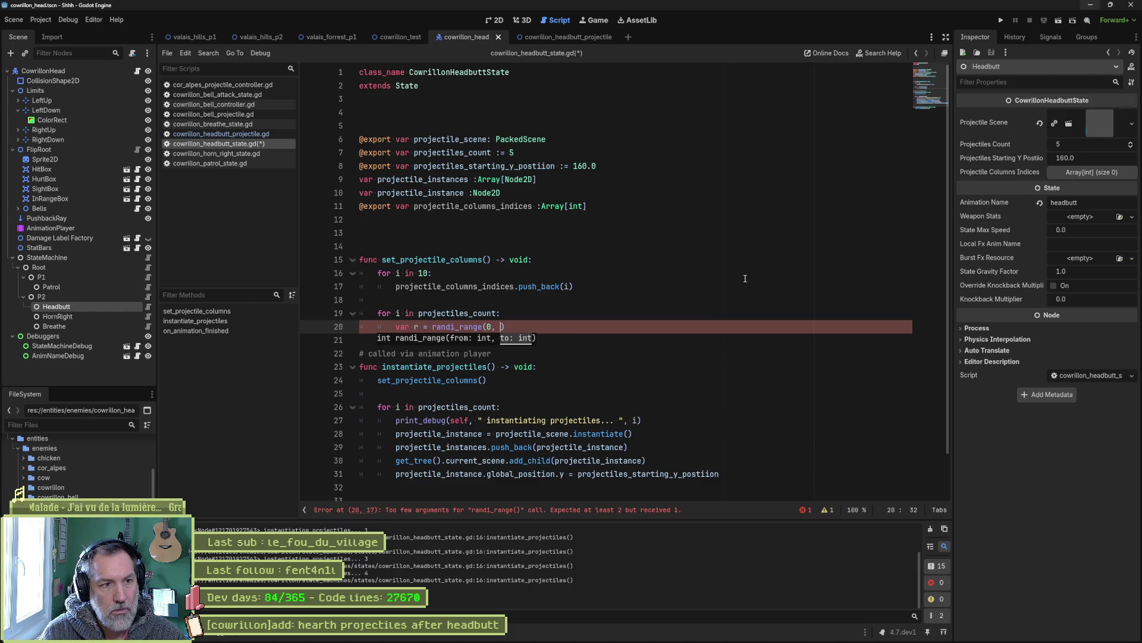
{"action": "type", "text": "coun"}
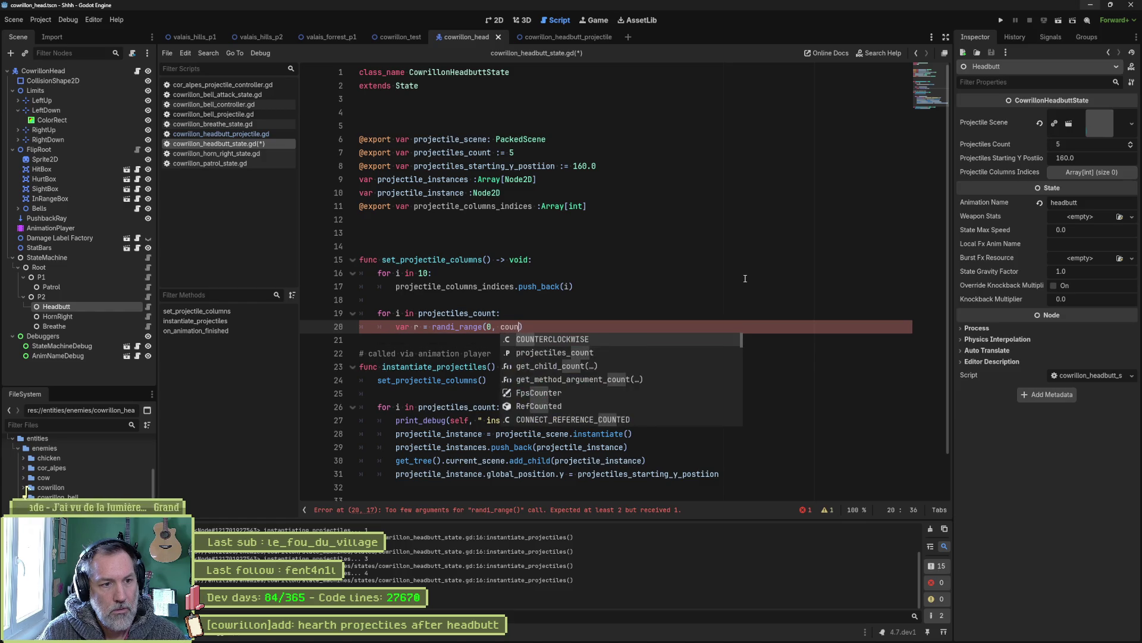
{"action": "key", "text": "Return"}
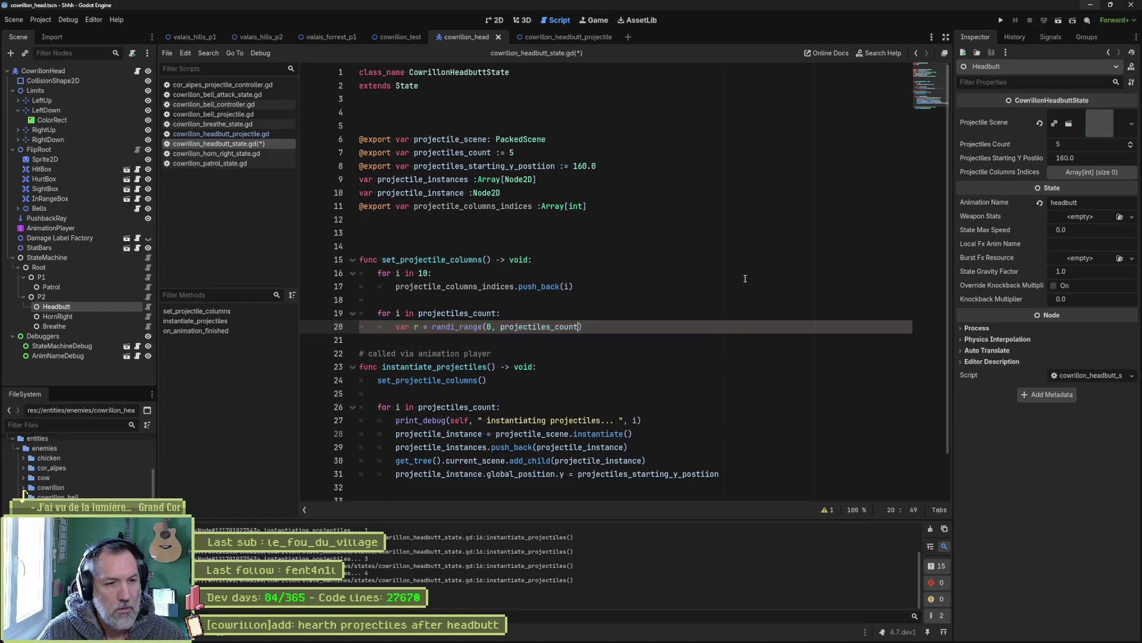
{"action": "type", "text": "- 1"}
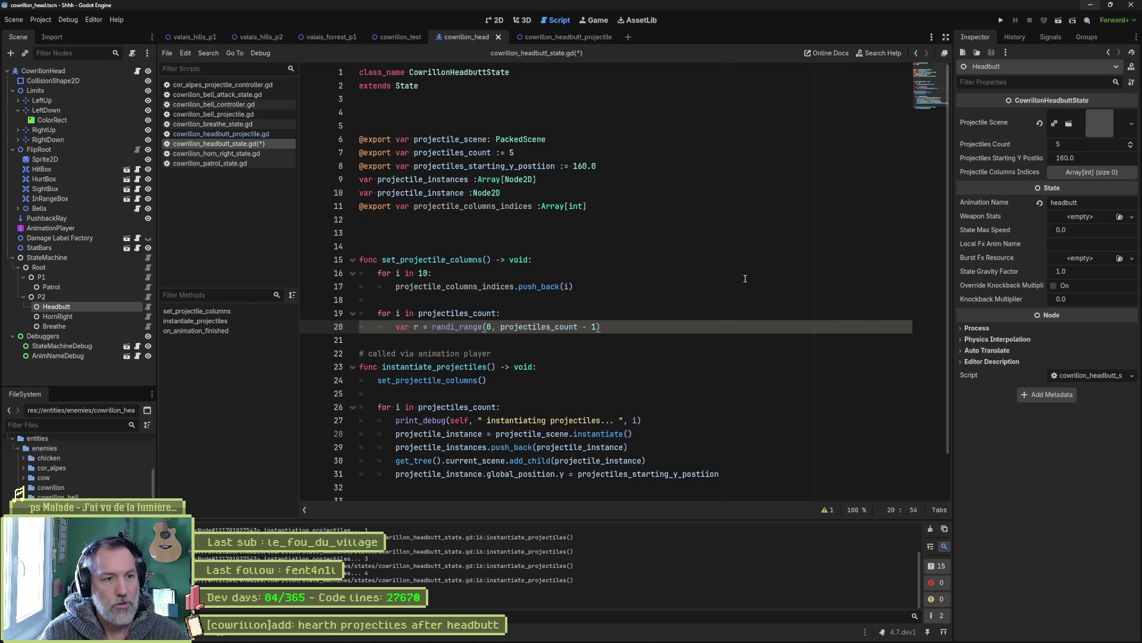
Step: Add the line 'if projectile_columns_indices.has(r)' inside the loop
{"action": "key", "text": "Return"}
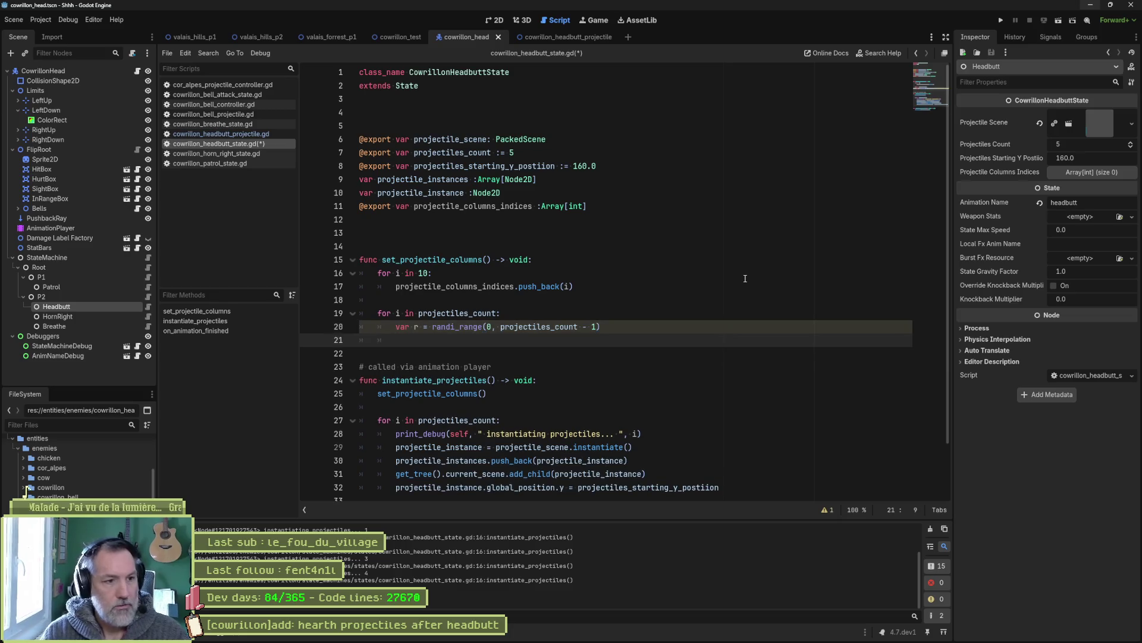
{"action": "type", "text": "if "}
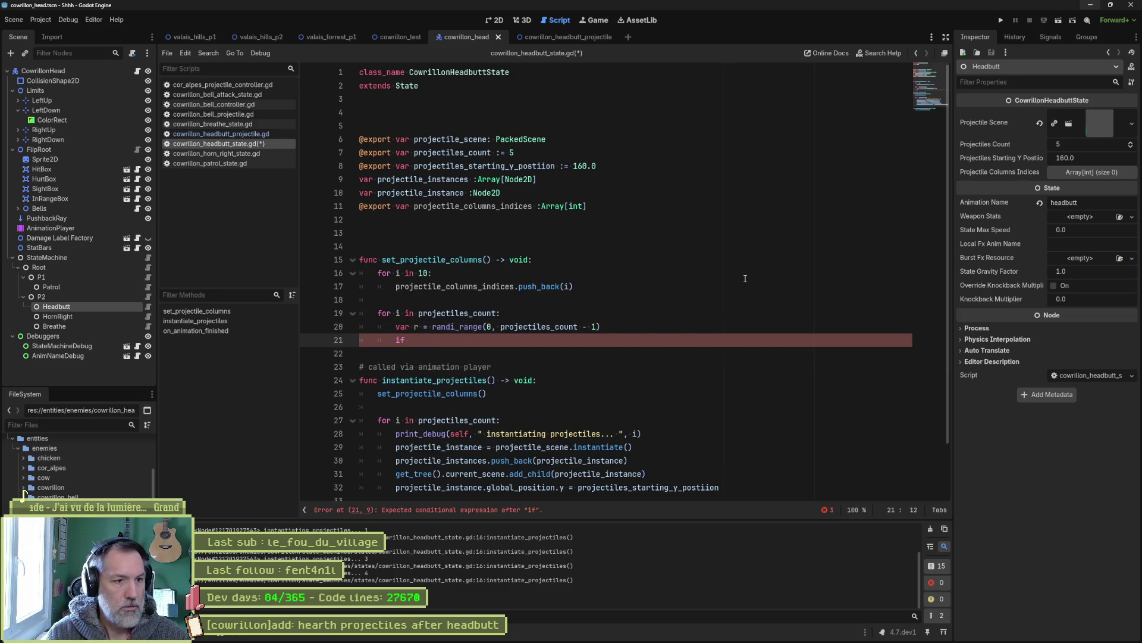
{"action": "type", "text": "proj"}
{"action": "key", "text": "Return"}
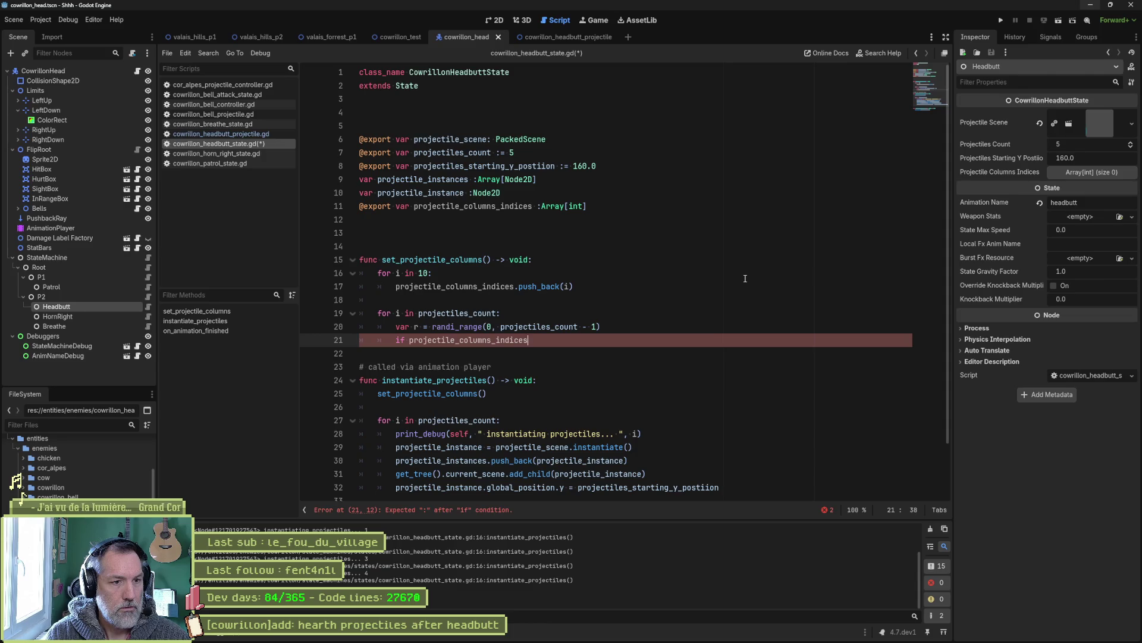
{"action": "type", "text": ".con"}
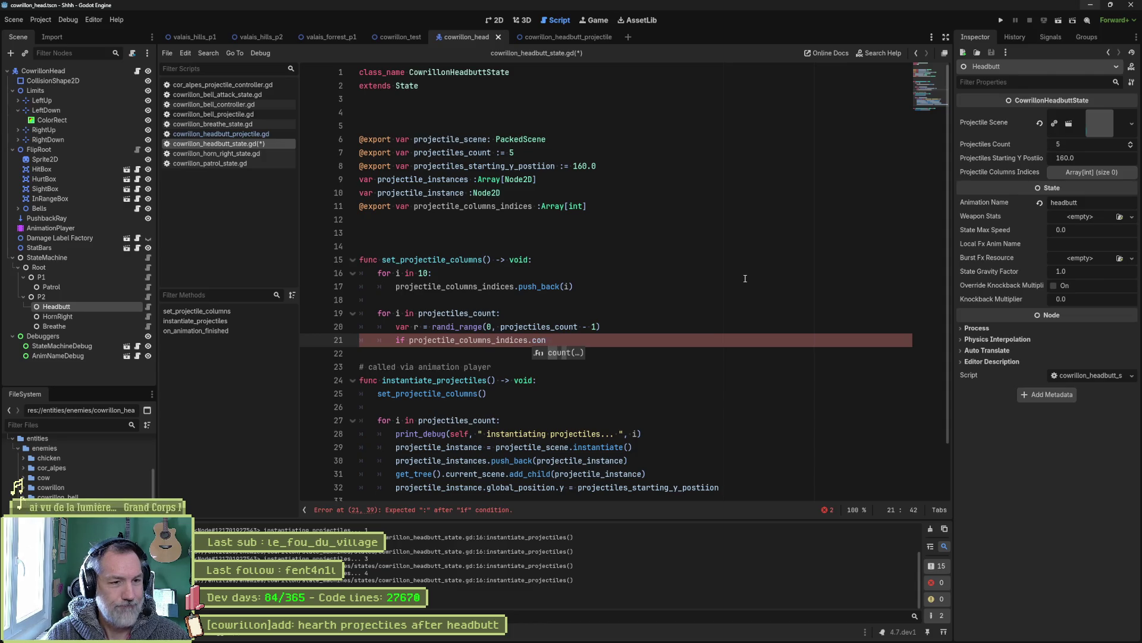
{"action": "key", "text": "BackSpace"}
{"action": "key", "text": "BackSpace"}
{"action": "key", "text": "BackSpace"}
{"action": "type", "text": "ha"}
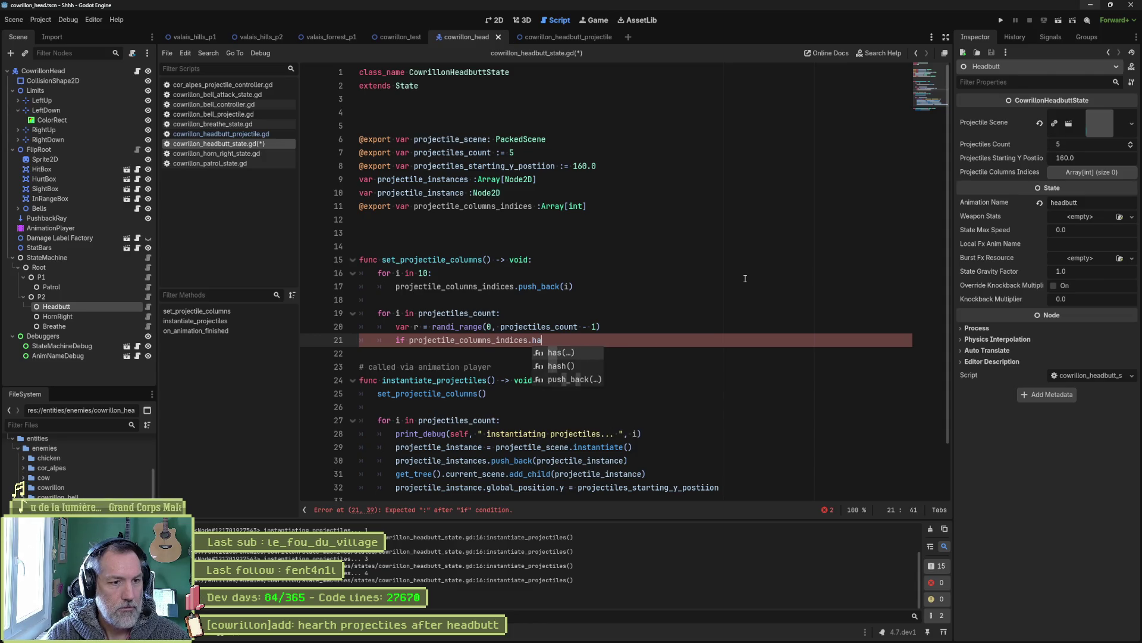
{"action": "key", "text": "Return"}
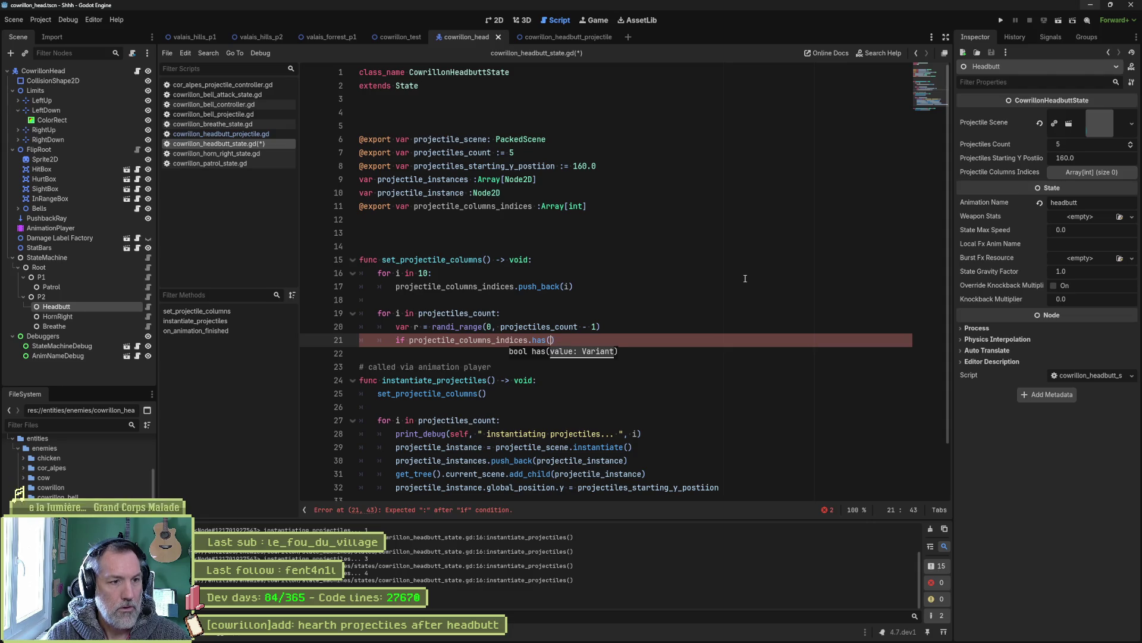
{"action": "type", "text": "r"}
Step: Try negating the condition with 'not', then remove it again
{"action": "key", "text": "ctrl+Left"}
{"action": "key", "text": "ctrl+Left"}
{"action": "key", "text": "ctrl+Left"}
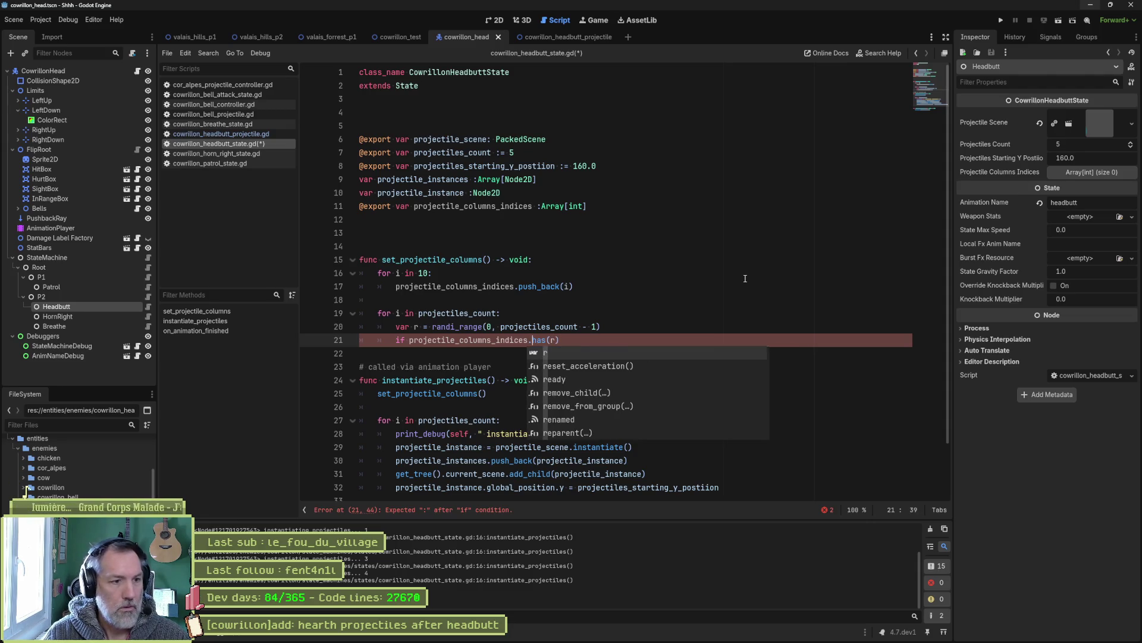
{"action": "type", "text": "not"}
{"action": "key", "text": "ctrl+Right"}
{"action": "key", "text": "Right"}
{"action": "key", "text": "Right"}
{"action": "key", "text": "Right"}
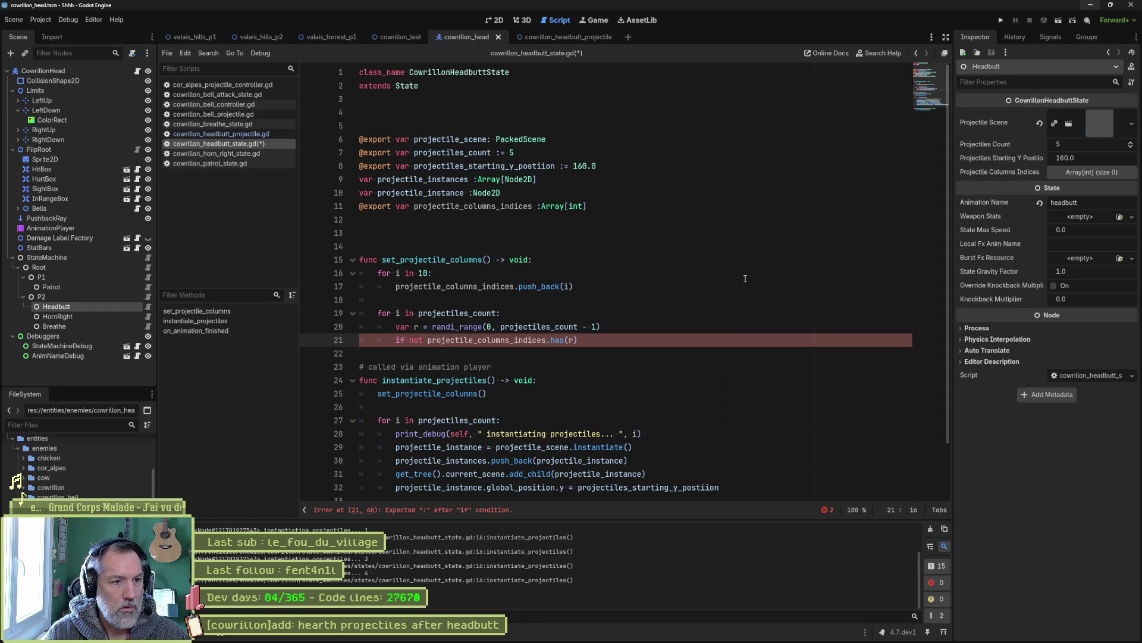
{"action": "key", "text": "BackSpace"}
{"action": "key", "text": "BackSpace"}
{"action": "key", "text": "BackSpace"}
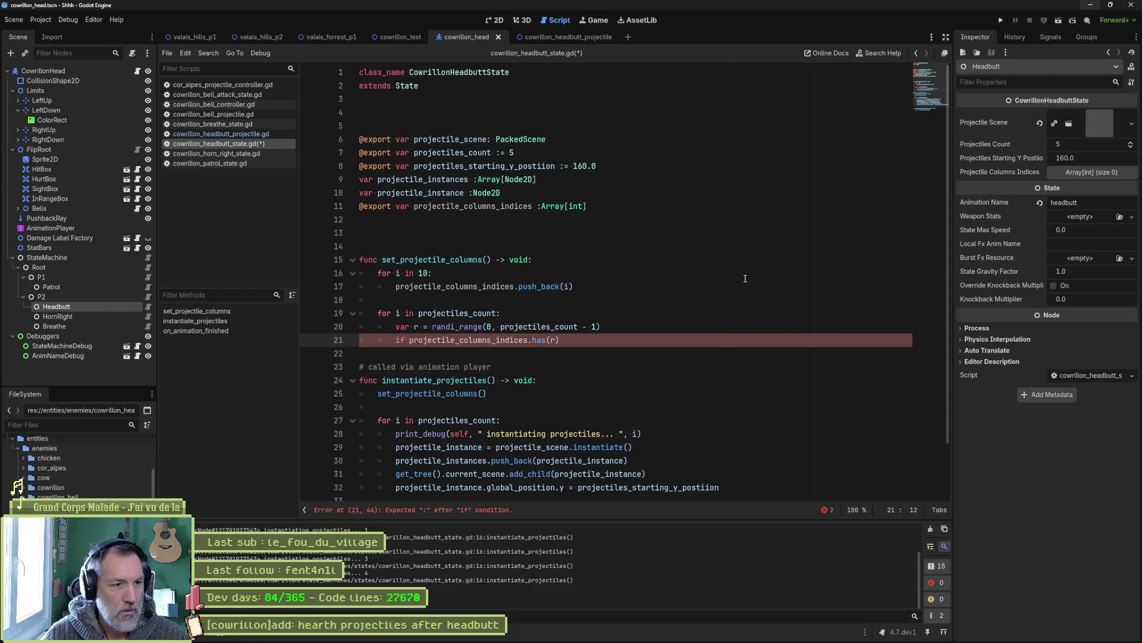